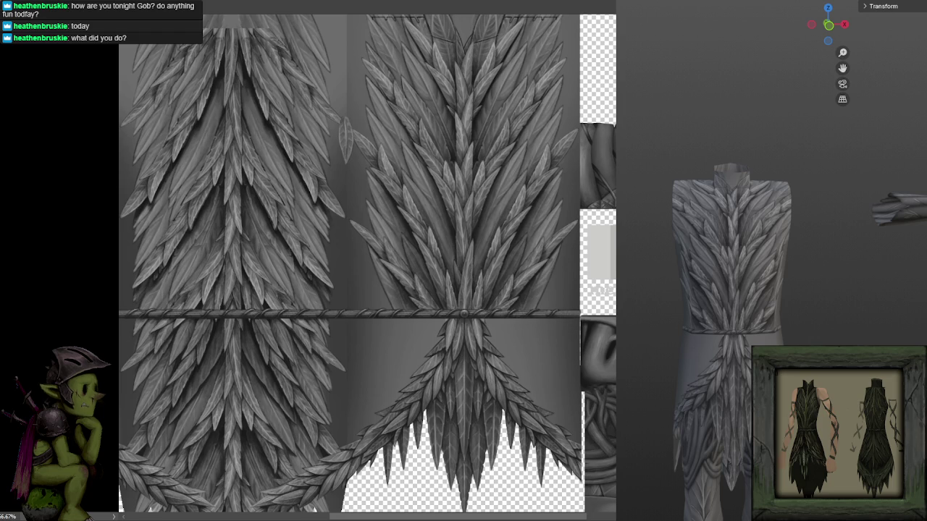
- Zoom and pan the view onto the seam between the two feather strips
scroll(790, 265, "up", 3)
mouse_move(790, 265)
left_mouse_down()
mouse_move(855, 272)
mouse_move(853, 261)
mouse_move(774, 260)
left_mouse_up()
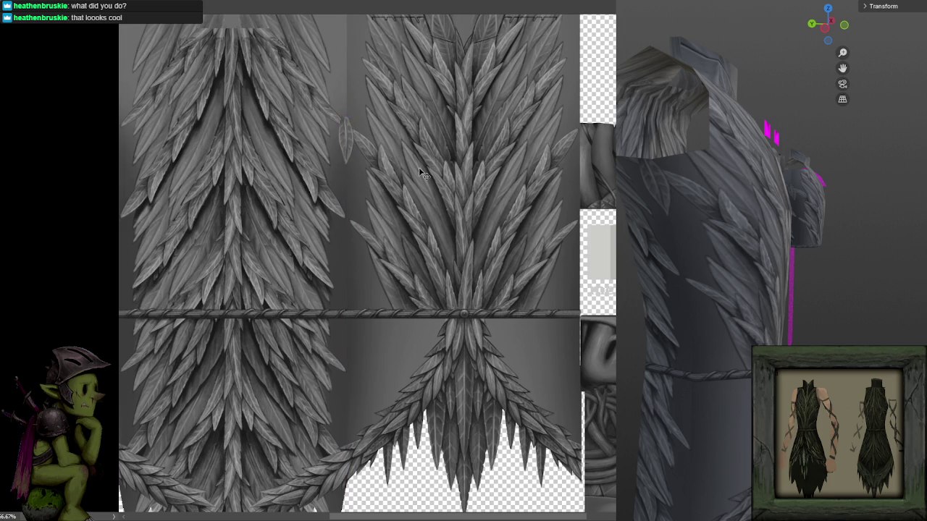
scroll(419, 167, "up", 1)
scroll(376, 103, "up", 1)
scroll(482, 248, "down", 2)
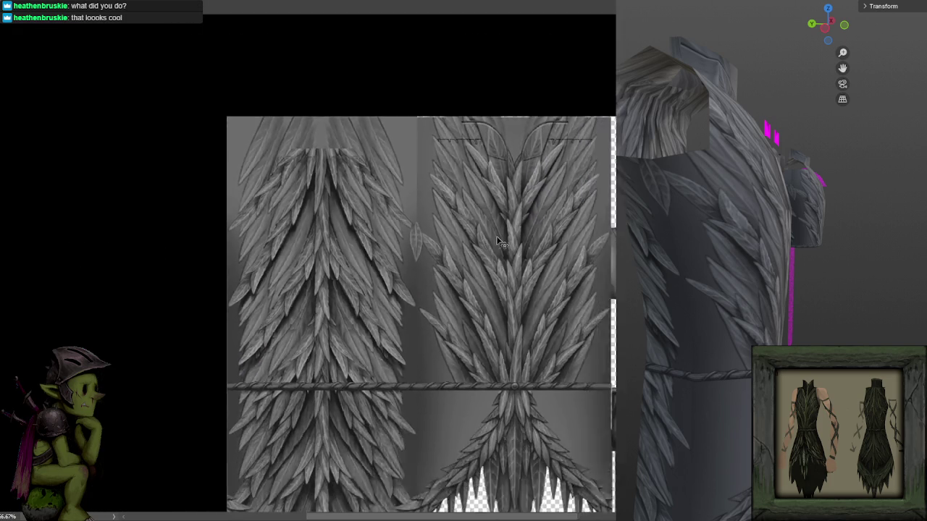
scroll(496, 241, "down", 1)
scroll(496, 235, "up", 2)
scroll(496, 235, "up", 2)
scroll(496, 236, "down", 1)
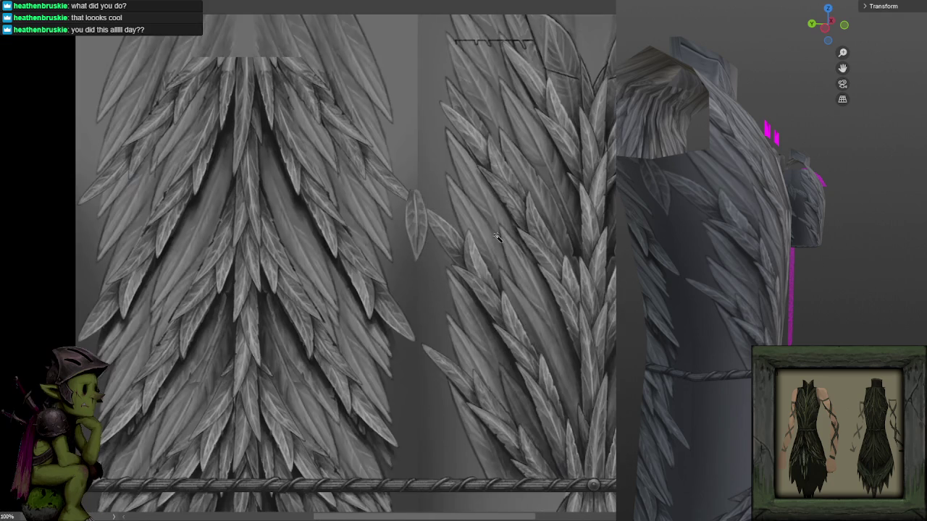
left_click_drag(496, 237, 494, 225)
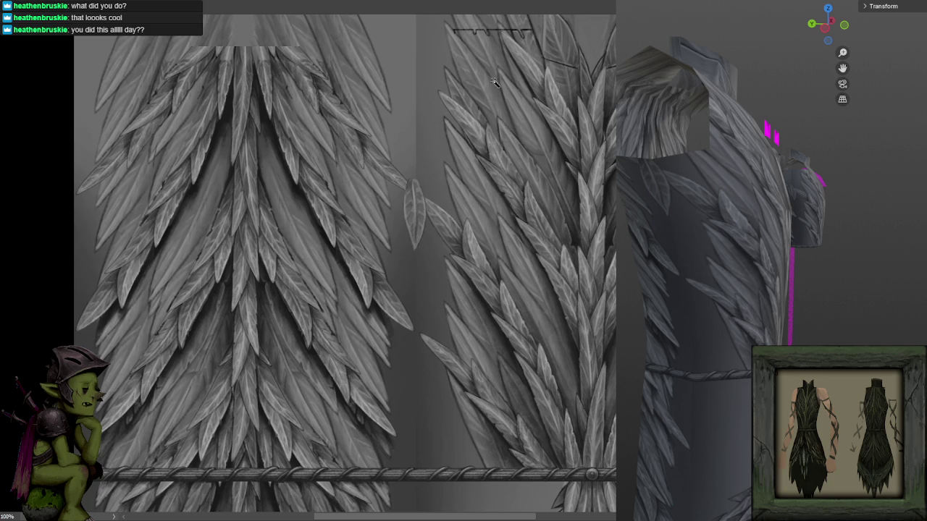
- Zoom to 200% on the seam and start Free Transform on the loose leaf
scroll(487, 95, "up", 3)
scroll(521, 178, "up", 1)
scroll(521, 178, "up", 1)
key("ctrl+t")
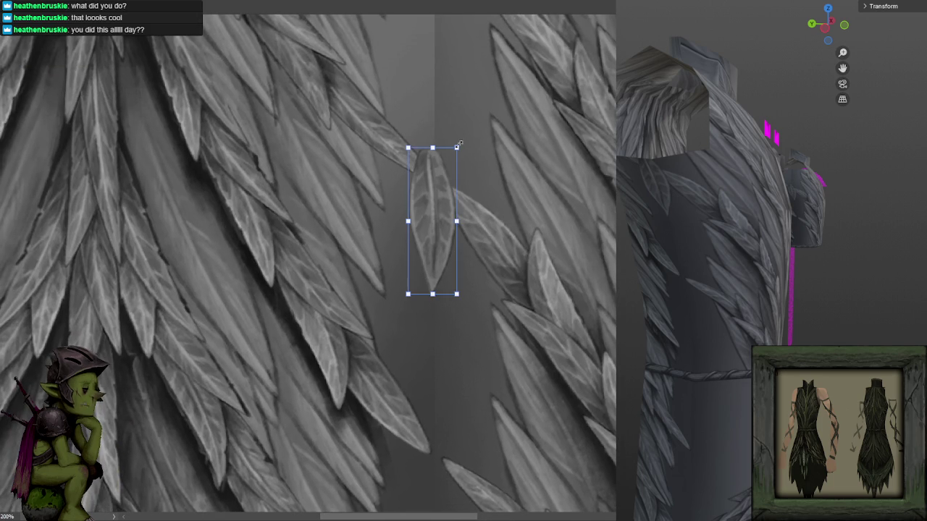
- Rotate the loose leaf about 11°, shift it up-left, and commit the transform
left_click_drag(478, 168, 452, 142)
left_click_drag(427, 176, 406, 154)
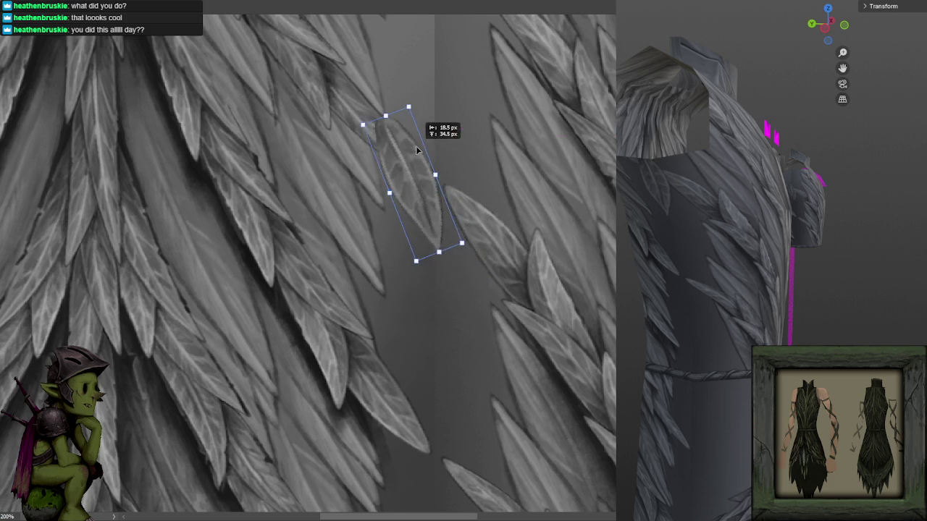
key("Return")
mouse_move(488, 164)
left_mouse_down()
mouse_move(505, 189)
mouse_move(495, 129)
left_mouse_up()
scroll(505, 188, "down", 2)
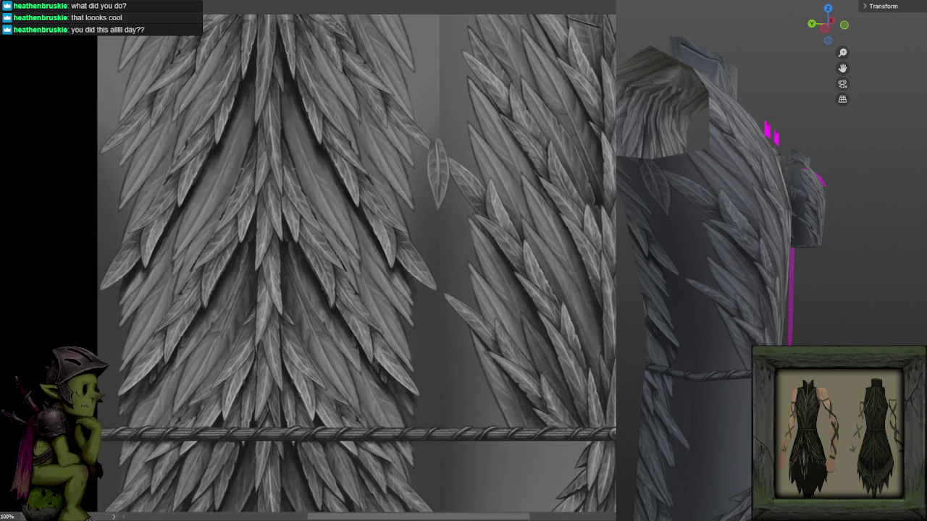
- Undo to remove the loose leaf from between the feather strips
key("ctrl+z")
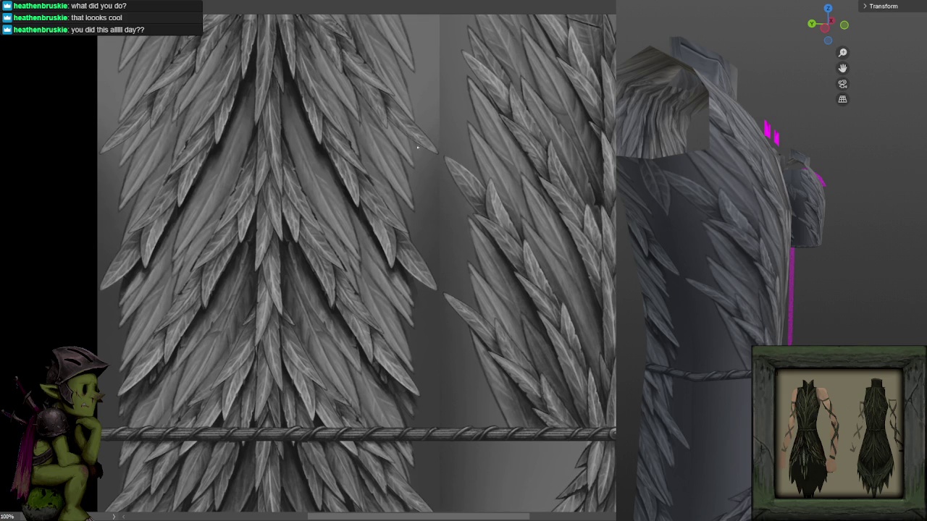
scroll(460, 123, "up", 1)
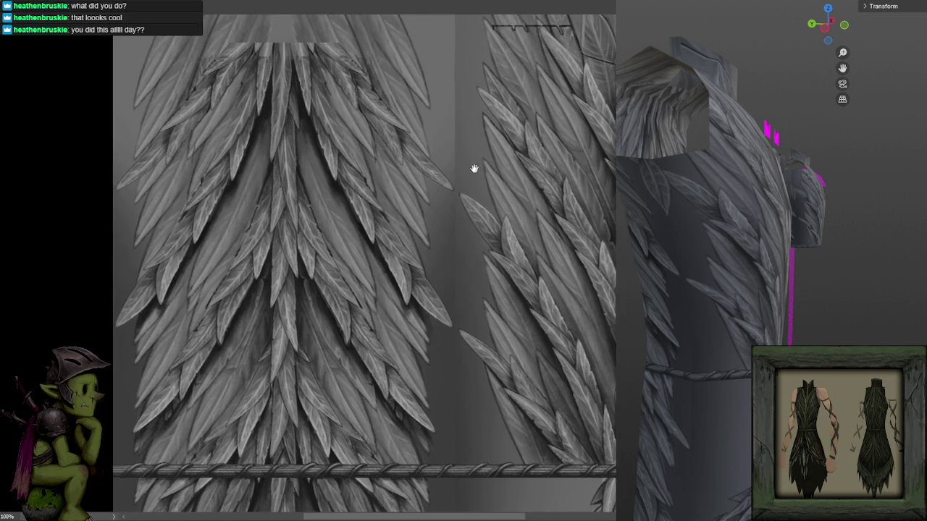
scroll(485, 127, "up", 2)
scroll(485, 127, "up", 2)
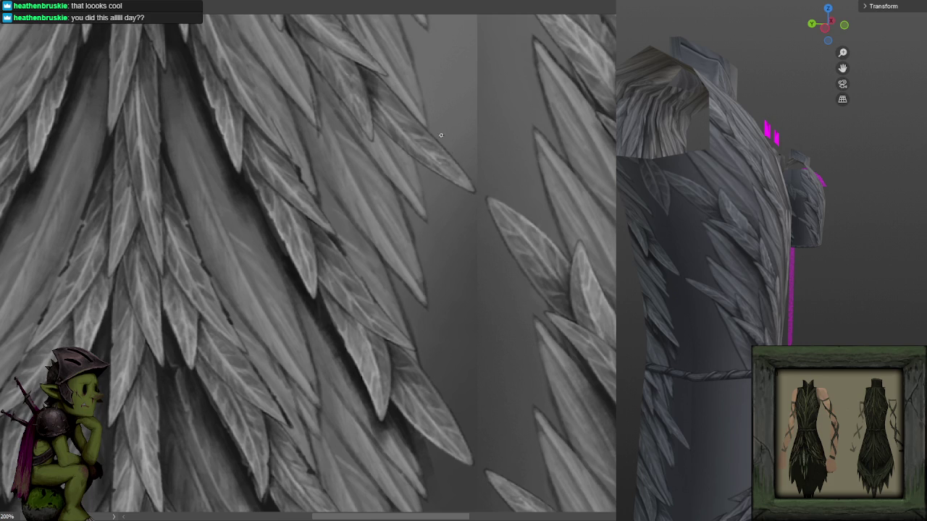
- Try several dark strokes along the feather edge, undoing each one
left_click_drag(436, 174, 470, 216)
left_click_drag(427, 144, 489, 180)
key("ctrl+z")
left_click_drag(404, 108, 475, 179)
mouse_move(419, 122)
left_mouse_down()
mouse_move(529, 197)
mouse_move(475, 192)
left_mouse_up()
key("ctrl+z")
mouse_move(399, 103)
left_mouse_down()
mouse_move(393, 170)
mouse_move(413, 234)
left_mouse_up()
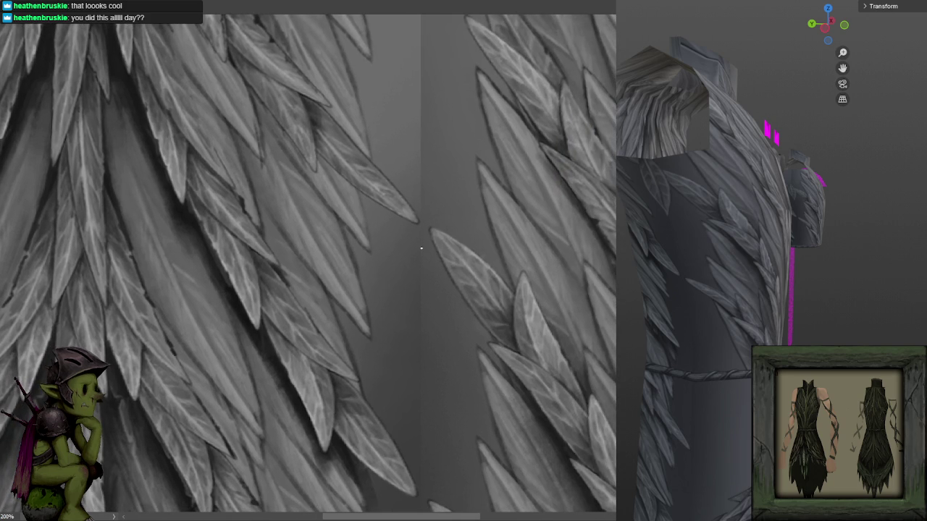
left_click_drag(319, 148, 408, 191)
key("ctrl+z")
- Sketch the new leaf's upper edge in dark brush across the seam
scroll(451, 85, "down", 2)
scroll(451, 85, "down", 2)
scroll(451, 86, "down", 1)
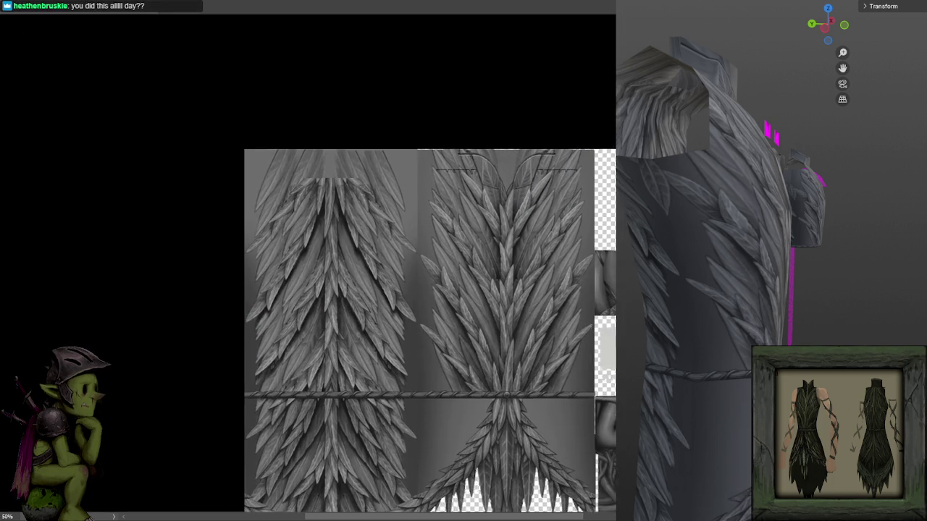
scroll(420, 145, "up", 2)
scroll(420, 145, "up", 2)
scroll(405, 145, "down", 1)
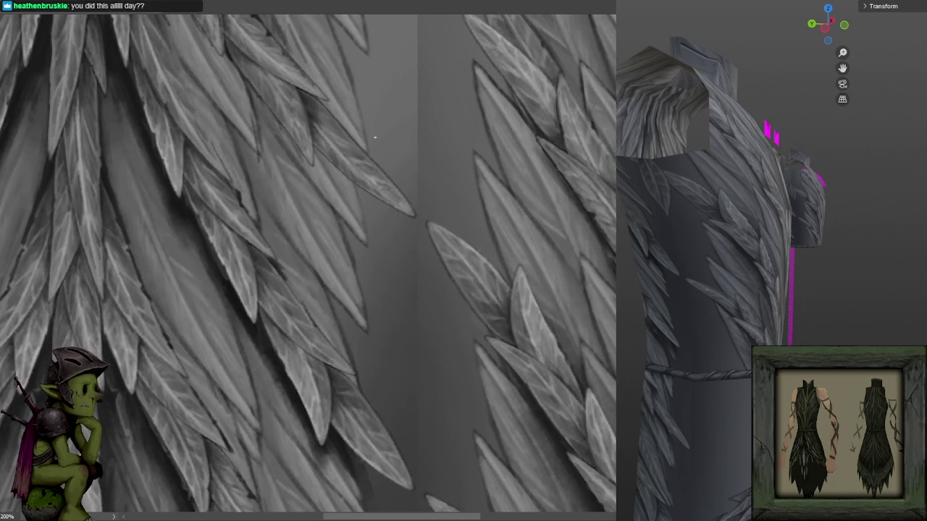
mouse_move(319, 144)
left_mouse_down()
mouse_move(406, 192)
mouse_move(355, 140)
left_mouse_up()
- Outline the new leaf's pointed tip, lower-left and upper-left edges, redrawing the lower-left edge
mouse_move(355, 186)
left_mouse_down()
mouse_move(411, 262)
mouse_move(419, 245)
mouse_move(397, 189)
left_mouse_up()
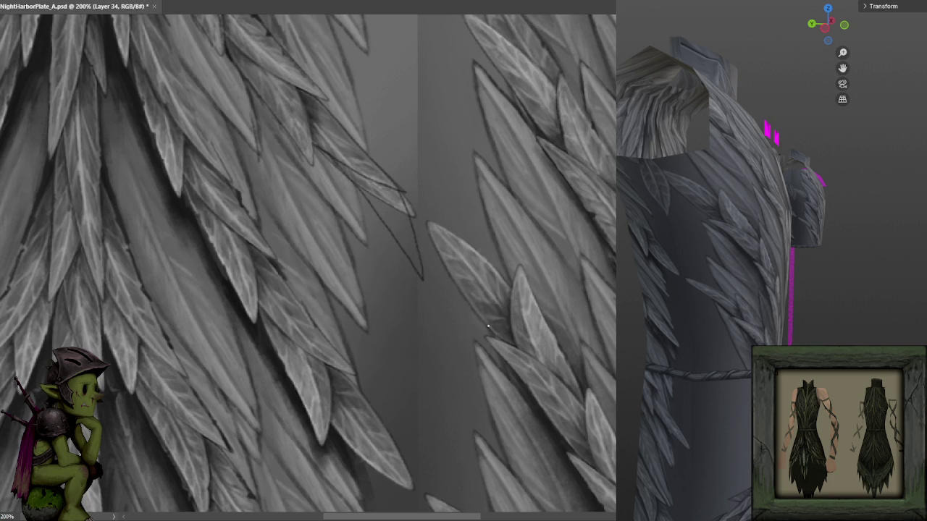
left_click_drag(494, 330, 434, 255)
key("ctrl+z")
left_click_drag(498, 339, 427, 270)
key("ctrl+z")
left_click_drag(489, 323, 422, 257)
key("ctrl+z")
left_click_drag(491, 336, 423, 271)
left_click_drag(415, 235, 509, 293)
- Draw the leaf outline down across the seam, undoing stray strokes
left_click_drag(407, 147, 420, 233)
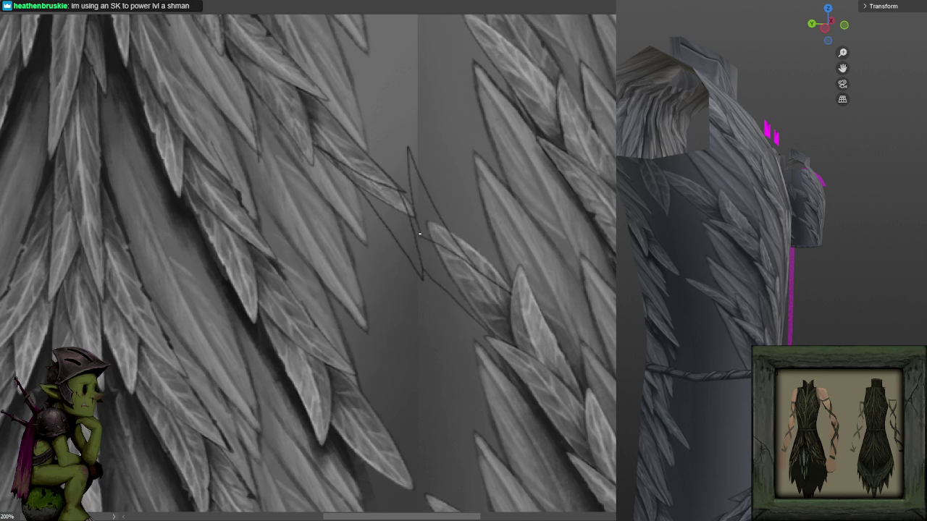
key("ctrl+z")
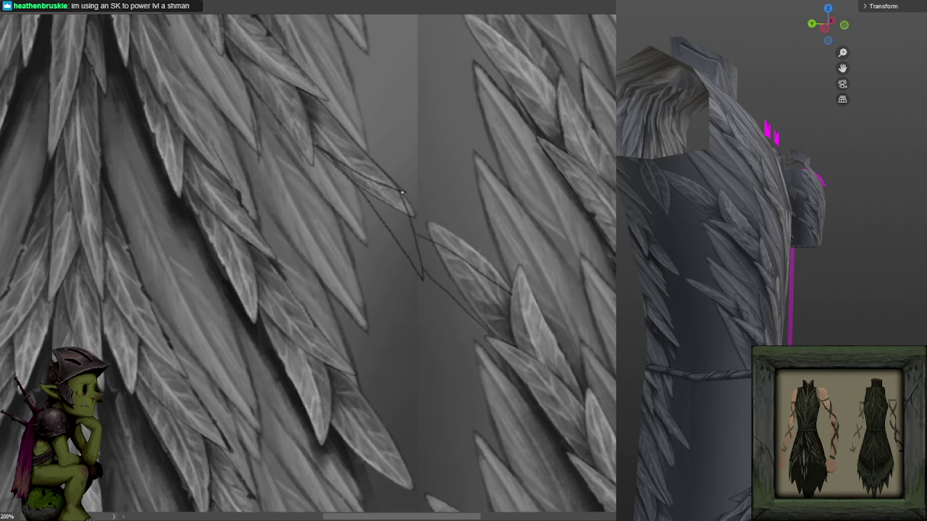
left_click_drag(370, 134, 500, 283)
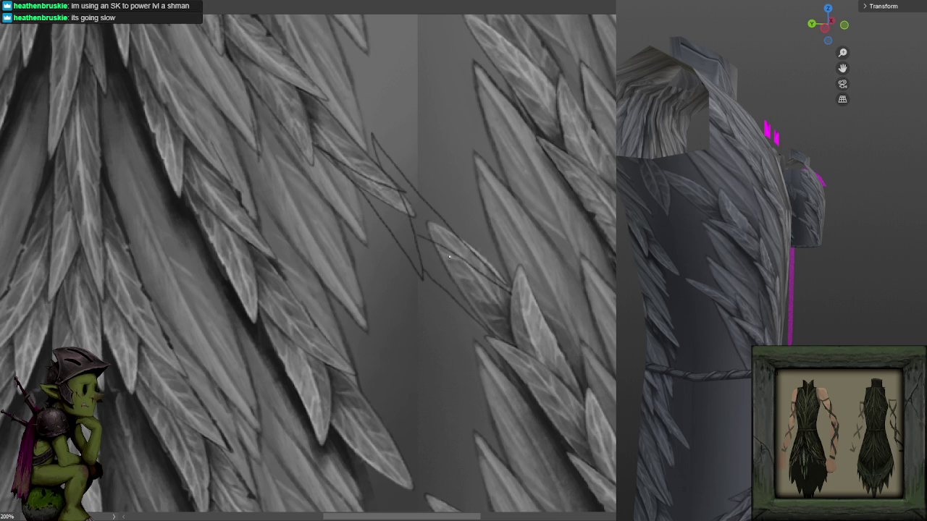
mouse_move(413, 266)
left_mouse_down()
mouse_move(373, 238)
mouse_move(391, 236)
left_mouse_up()
key("ctrl+z")
- Frame the sketched seam leaf and begin filling it with a lighter tone
scroll(514, 210, "down", 2)
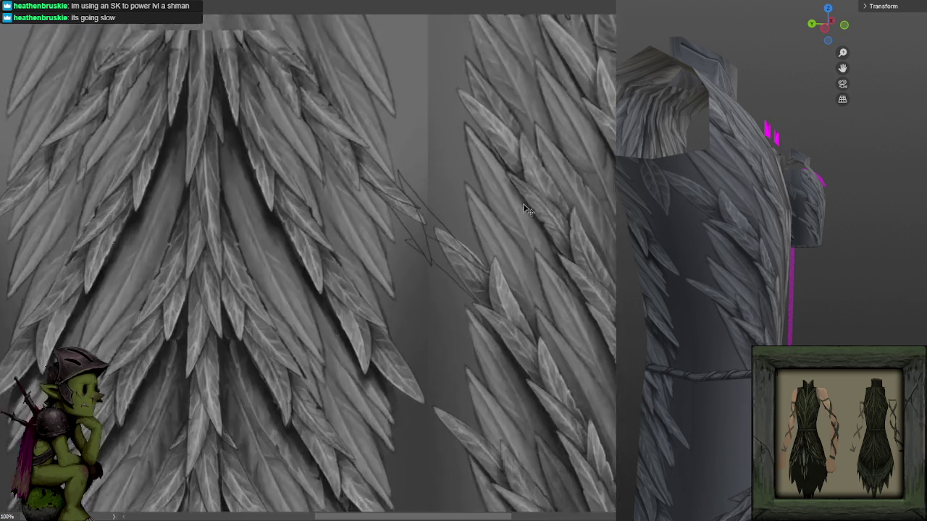
scroll(527, 206, "up", 2)
scroll(502, 188, "down", 2)
scroll(486, 213, "up", 2)
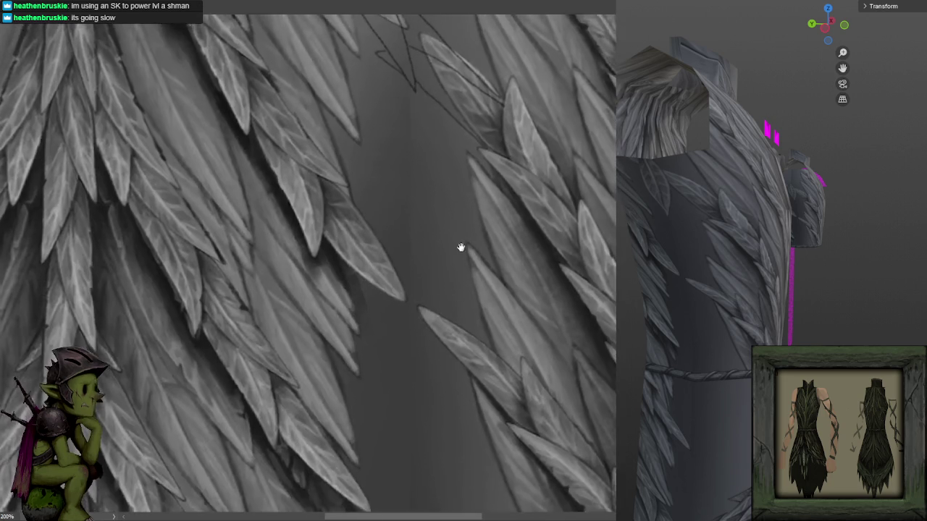
left_click_drag(460, 247, 499, 364)
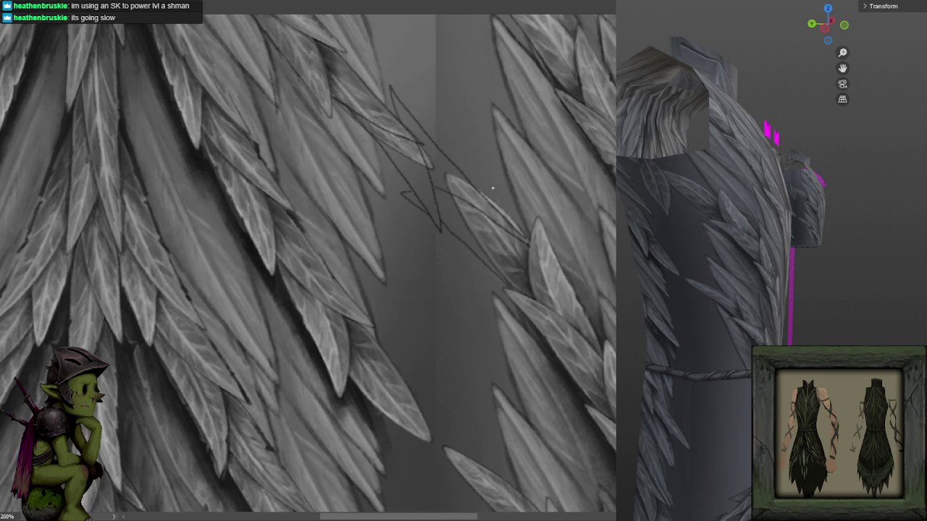
mouse_move(477, 217)
left_mouse_down()
mouse_move(439, 197)
mouse_move(440, 211)
mouse_move(492, 268)
mouse_move(500, 261)
mouse_move(443, 217)
mouse_move(439, 192)
mouse_move(517, 275)
left_mouse_up()
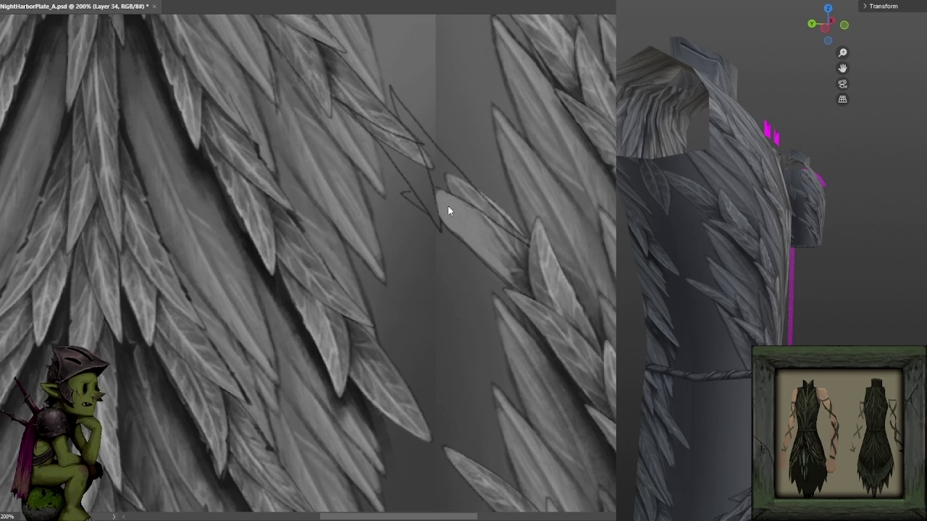
- Paint light grey over the upper and lower parts of the seam leaf
left_click_drag(498, 226, 499, 261)
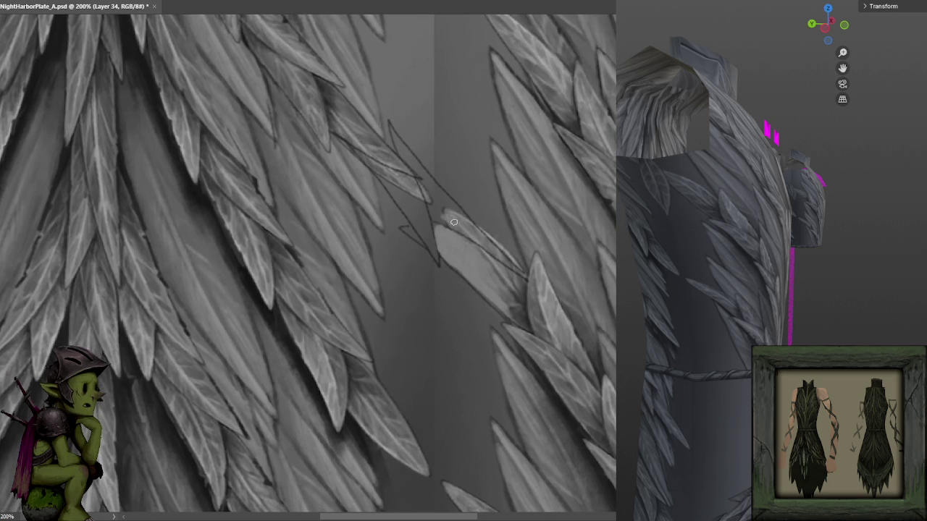
mouse_move(434, 208)
left_mouse_down()
mouse_move(421, 181)
mouse_move(464, 225)
mouse_move(394, 141)
left_mouse_up()
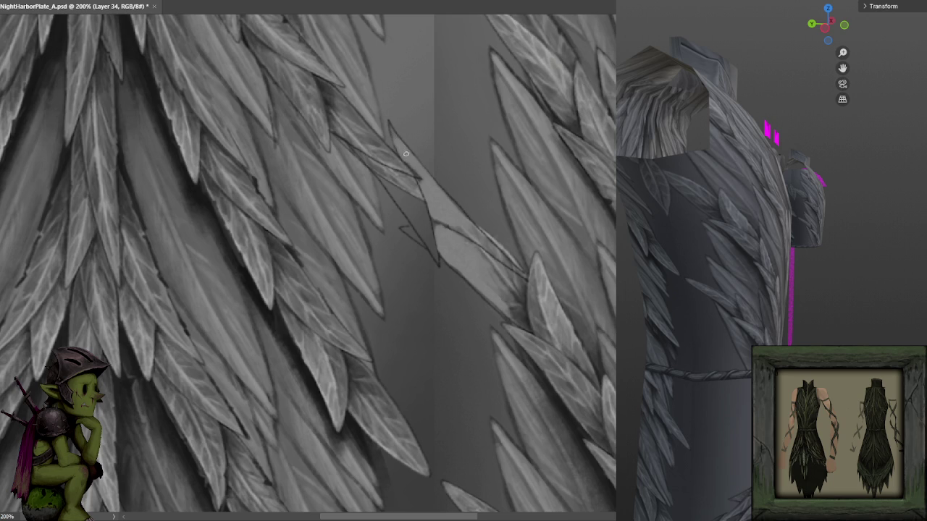
left_click_drag(405, 207, 378, 169)
left_click_drag(401, 203, 371, 165)
mouse_move(412, 220)
left_mouse_down()
mouse_move(425, 238)
mouse_move(414, 206)
left_mouse_up()
mouse_move(437, 262)
left_mouse_down()
mouse_move(413, 180)
mouse_move(397, 188)
left_mouse_up()
left_click_drag(420, 219, 386, 173)
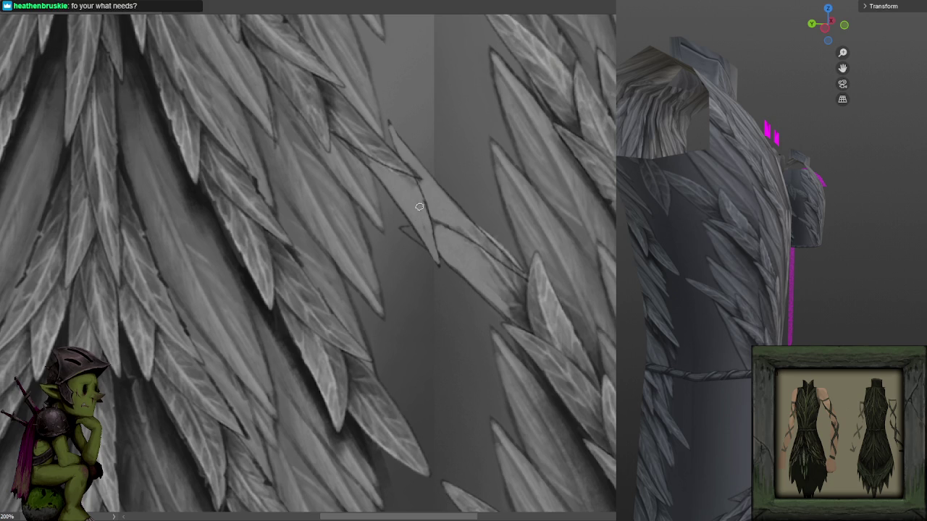
- Touch up the leaf's fill and slightly darken its edge
left_click_drag(420, 179, 441, 248)
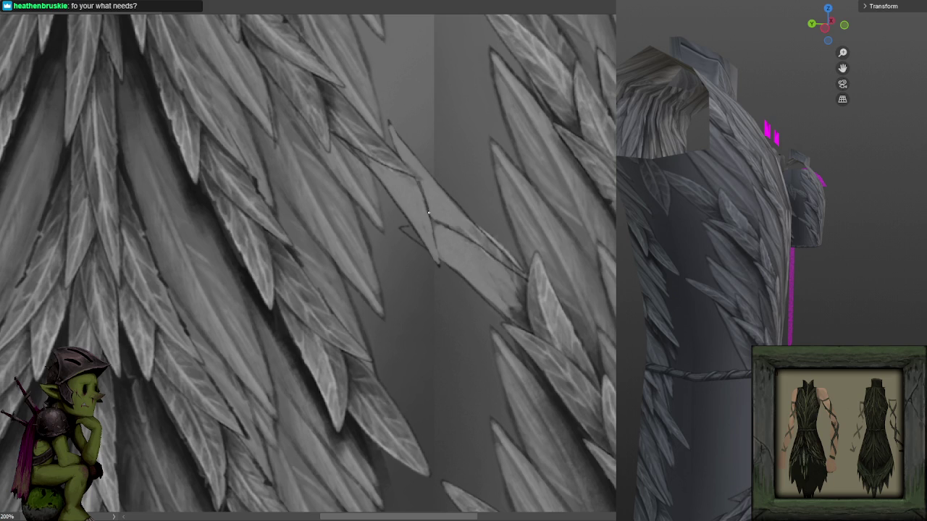
left_click_drag(434, 219, 438, 222)
left_click_drag(409, 166, 438, 214)
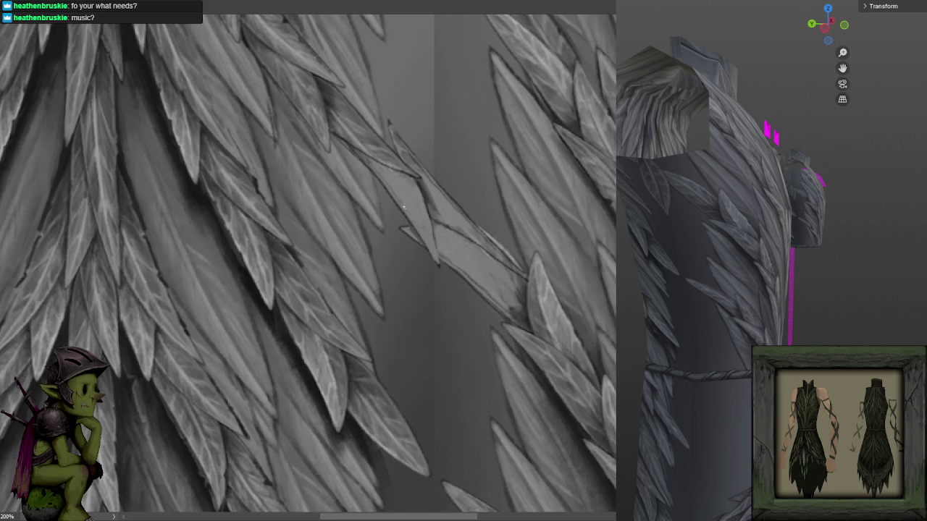
- Paint darker shading and vein marks down the seam leaf, then zoom out and back to check
left_click_drag(401, 155, 469, 195)
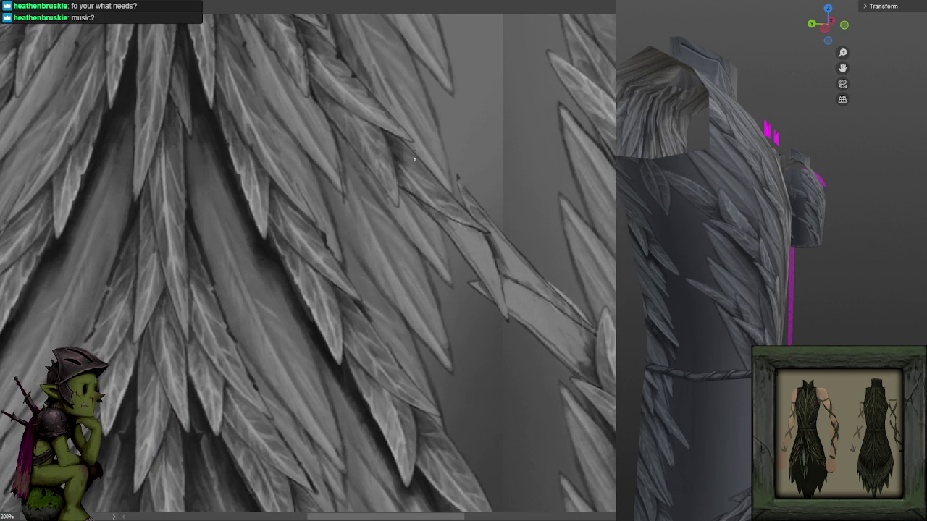
left_click_drag(418, 168, 352, 172)
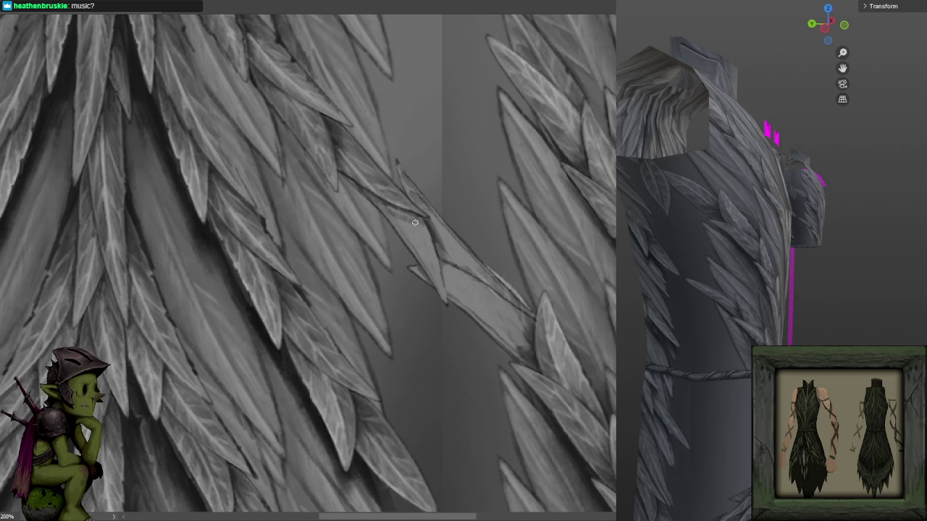
left_click_drag(416, 233, 424, 256)
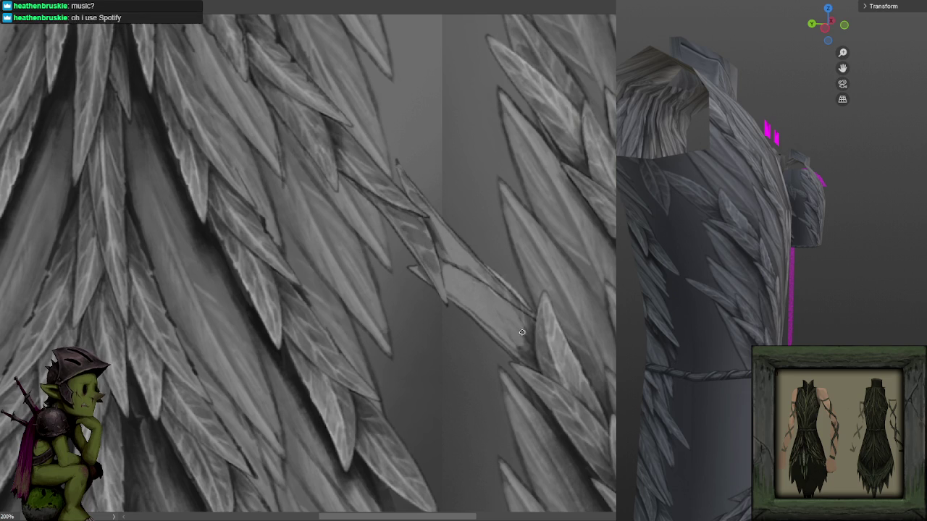
mouse_move(514, 316)
left_mouse_down()
mouse_move(515, 342)
mouse_move(474, 299)
left_mouse_up()
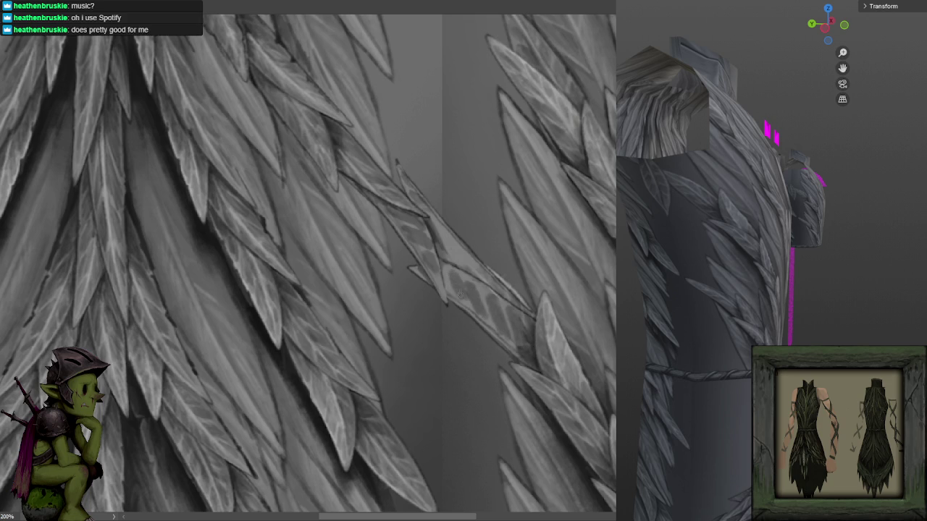
mouse_move(462, 298)
left_mouse_down()
mouse_move(448, 279)
mouse_move(450, 289)
left_mouse_up()
mouse_move(473, 259)
left_mouse_down()
mouse_move(477, 273)
mouse_move(450, 242)
left_mouse_up()
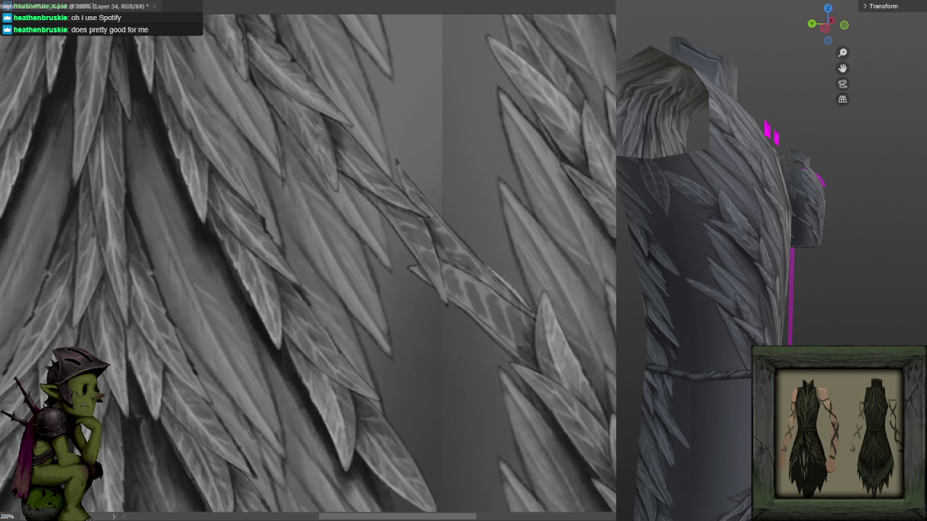
key("ctrl+minus")
key("ctrl+plus")
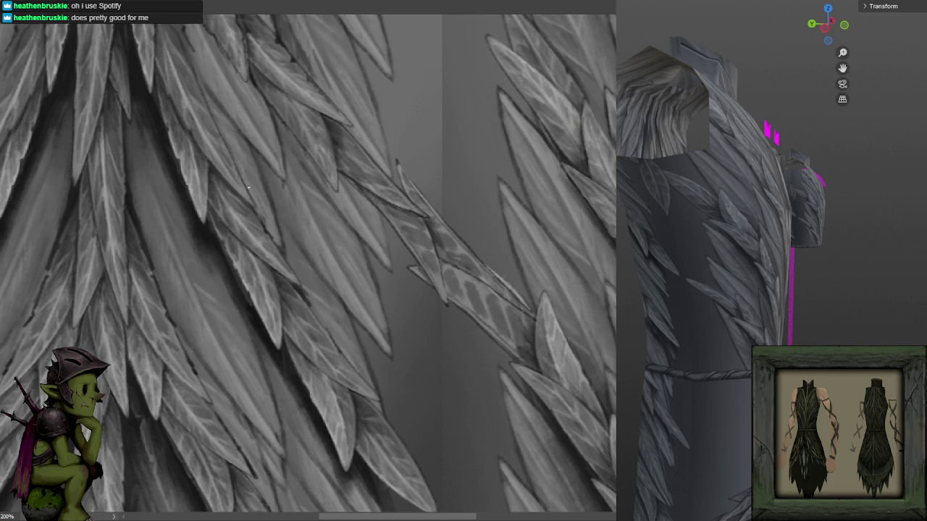
- Darken leaf edges along the diagonal band, dropping one stroke, and sample a grey tone
scroll(432, 213, "down", 5)
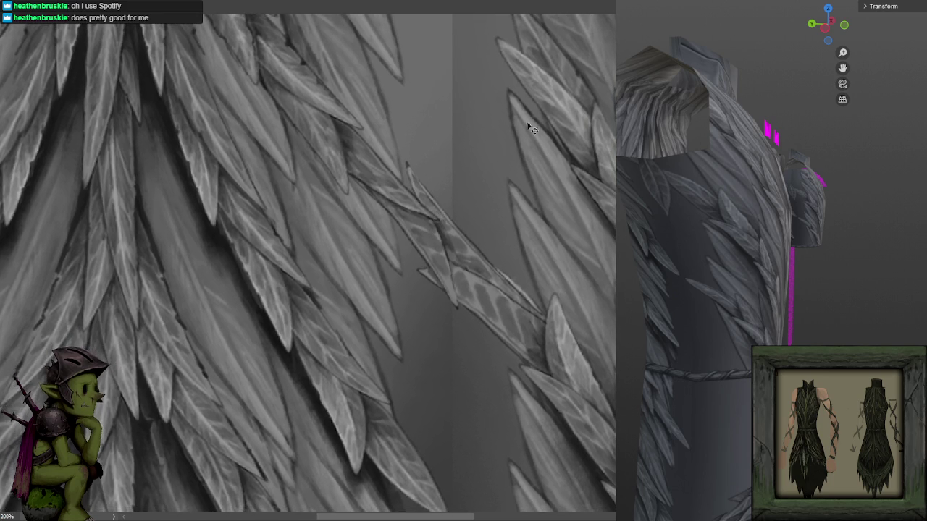
scroll(536, 118, "up", 5)
left_click_drag(457, 288, 456, 296)
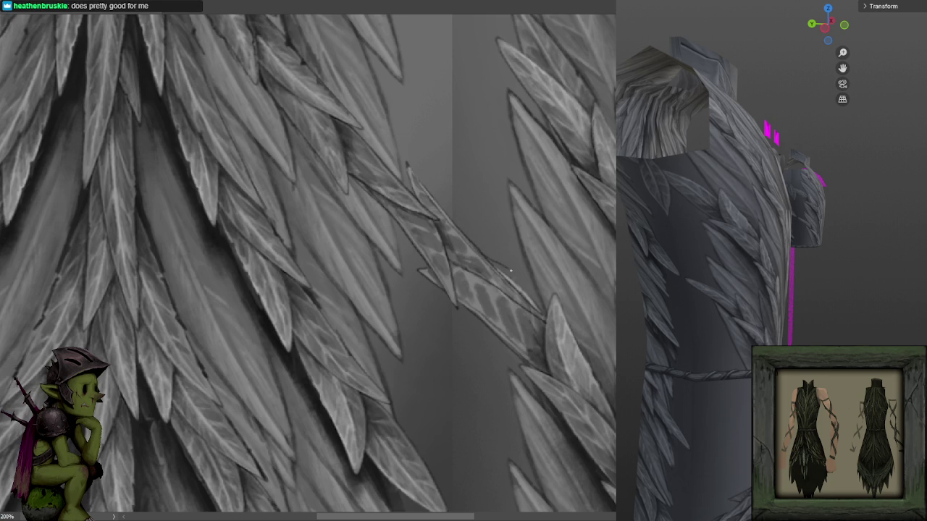
left_click_drag(470, 240, 510, 263)
key("ctrl+z")
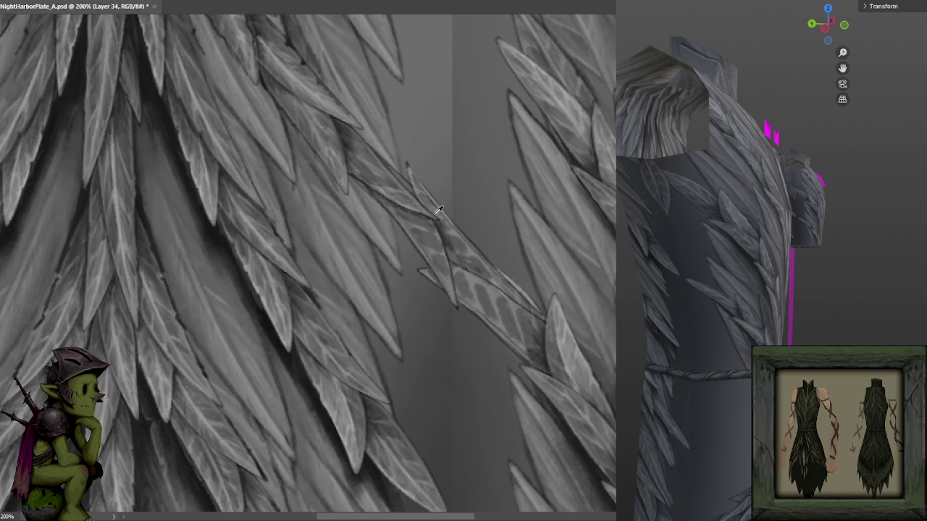
left_click_drag(411, 211, 432, 224)
left_click_drag(448, 262, 452, 257)
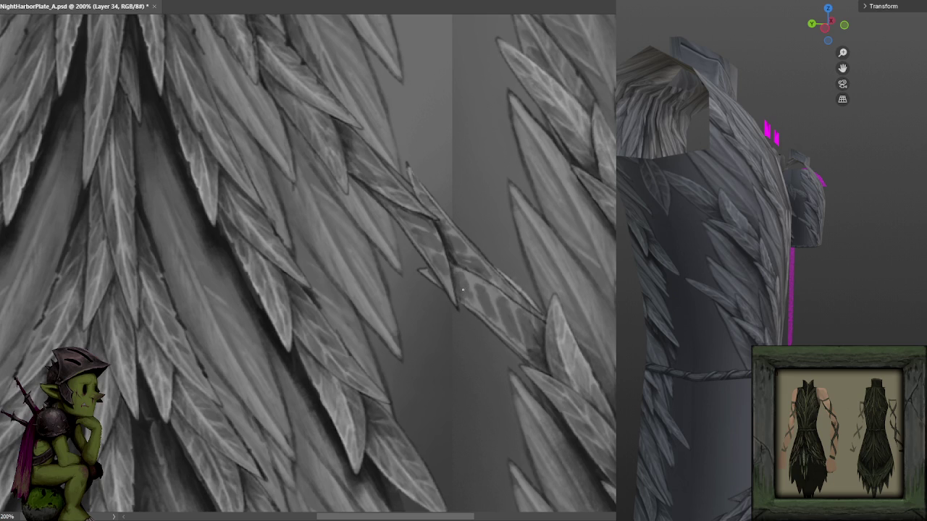
left_click(455, 246, "alt")
scroll(481, 188, "down", 1)
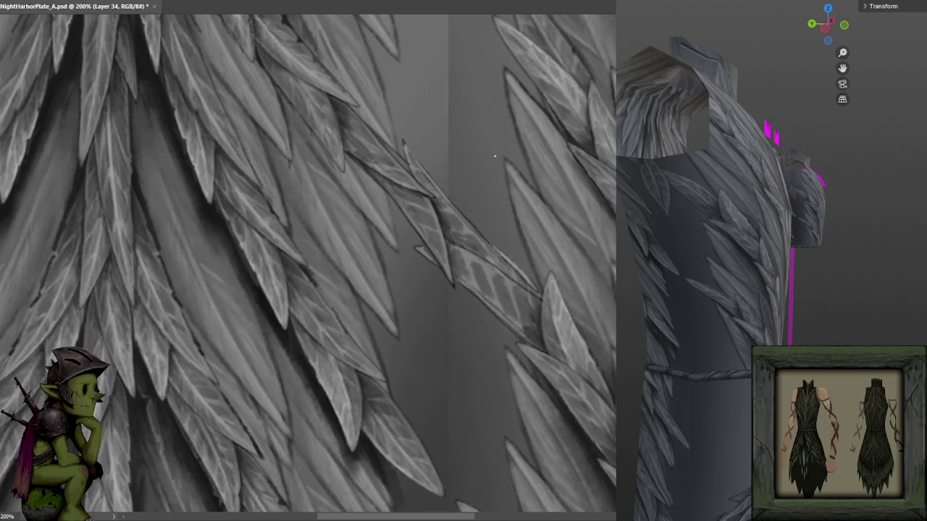
- Save the texture and shade the striped leaves of the diagonal band
key("ctrl+s")
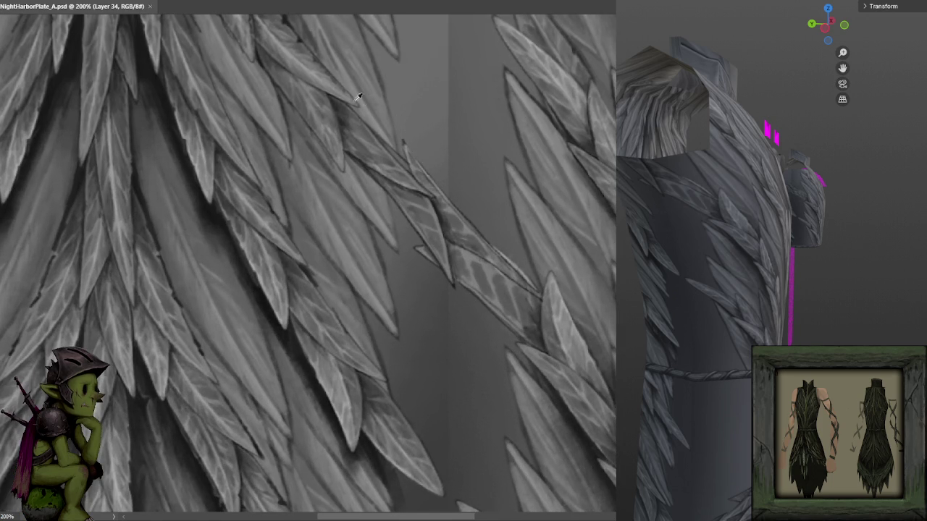
left_click(611, 72)
left_click_drag(449, 246, 493, 265)
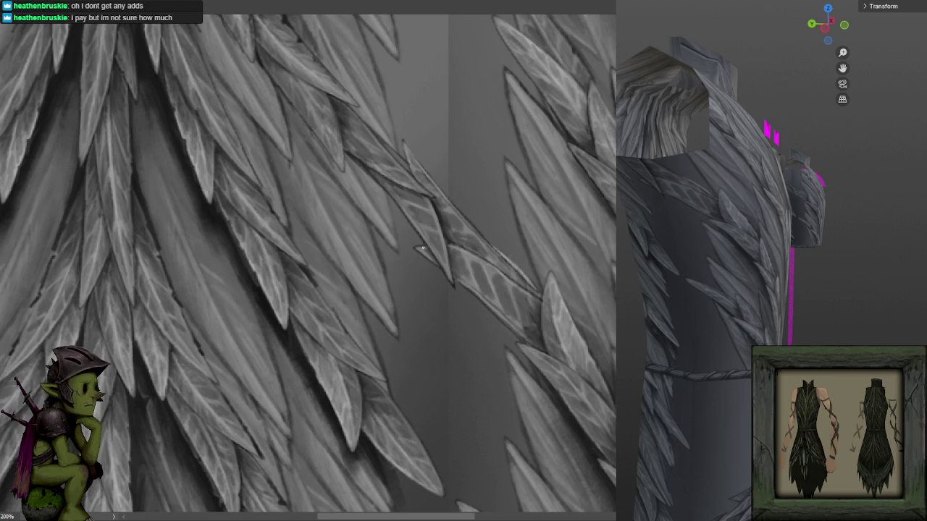
- Sample a series of greys from the feathers and the diagonal leaf band
left_click(431, 255, "alt")
left_click(304, 350, "alt")
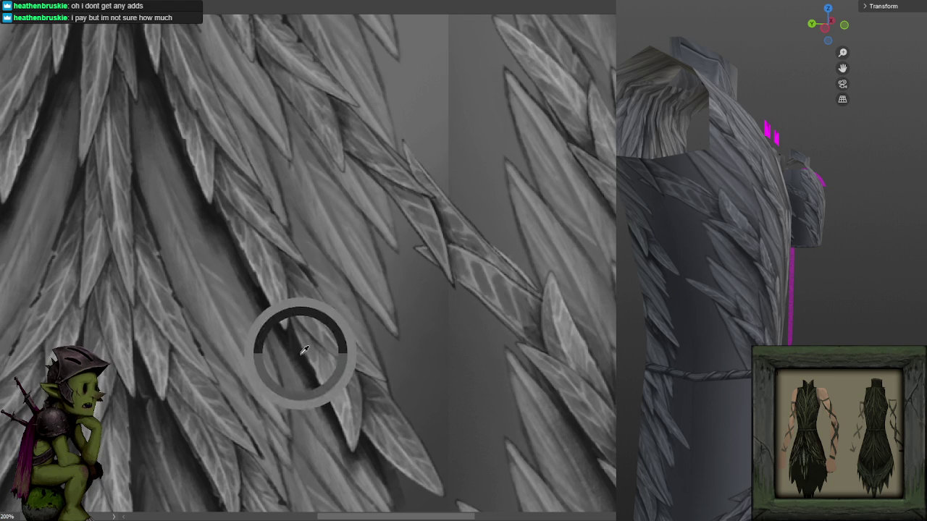
left_click(469, 261, "alt")
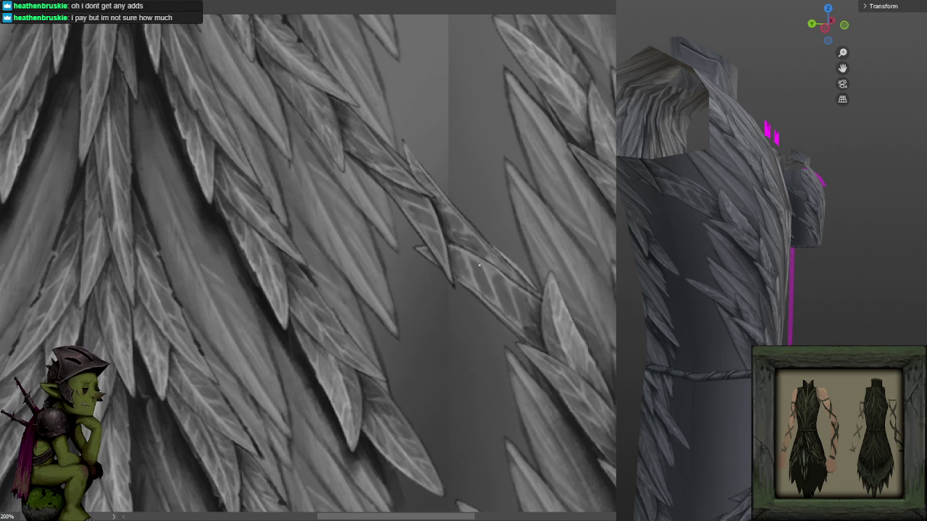
left_click(501, 303, "alt")
left_click(483, 278, "alt")
left_click(494, 273, "alt")
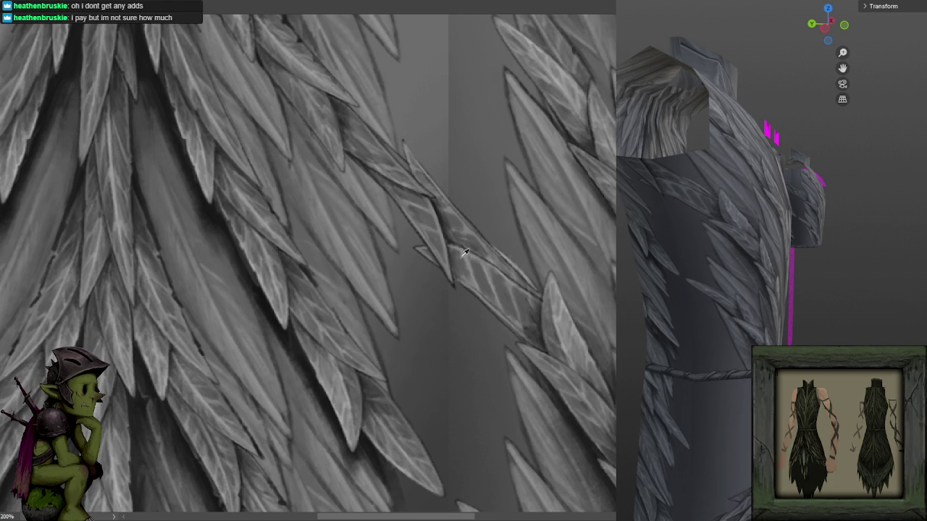
left_click(456, 251, "alt")
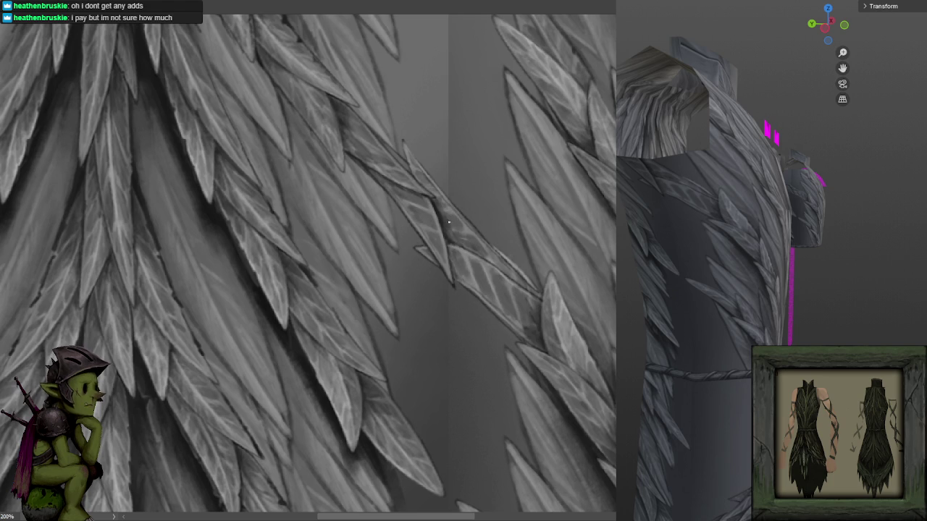
left_click(441, 208, "alt")
left_click(364, 279, "alt")
- Lasso-trace part of the diagonal leaf band's edge, then pan and zoom out
scroll(470, 188, "down", 1)
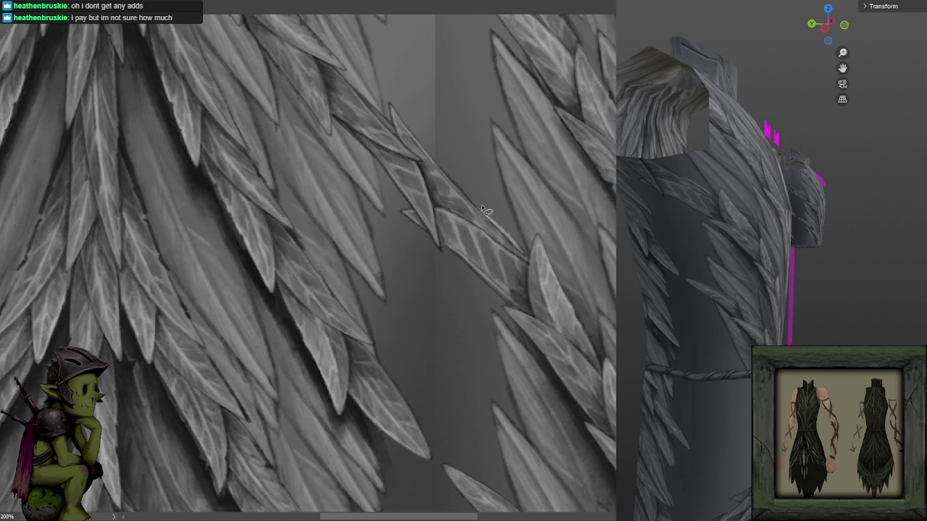
mouse_move(520, 247)
left_mouse_down()
mouse_move(477, 178)
mouse_move(509, 200)
left_mouse_up()
left_click_drag(508, 200, 477, 140)
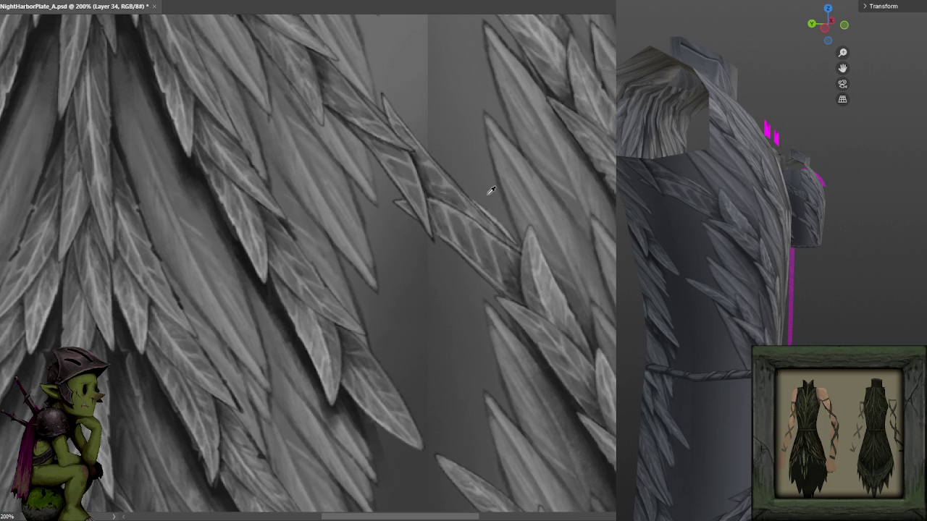
key("ctrl+minus")
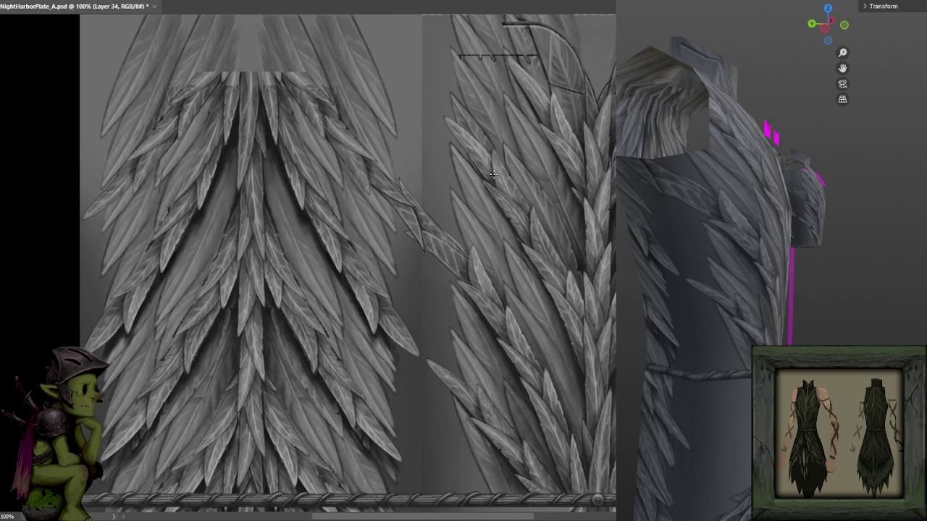
key("ctrl+plus")
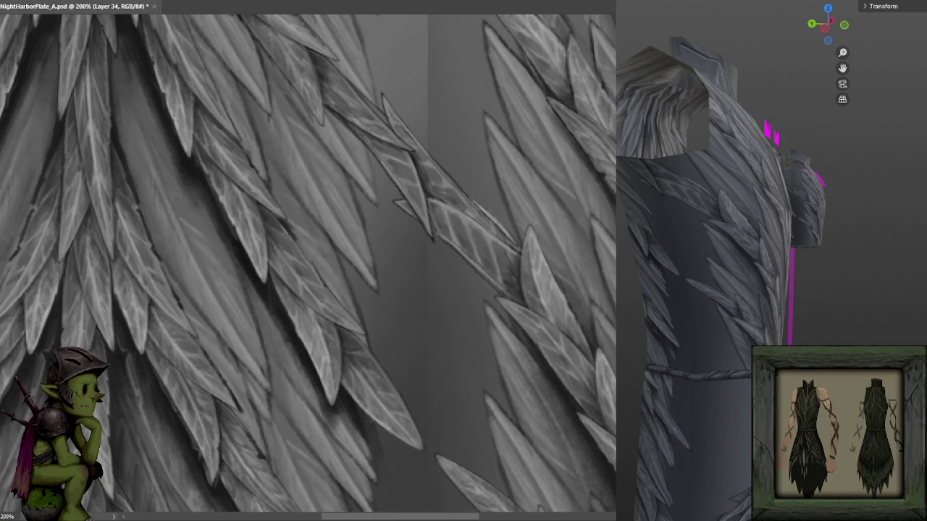
left_click(497, 235, "alt")
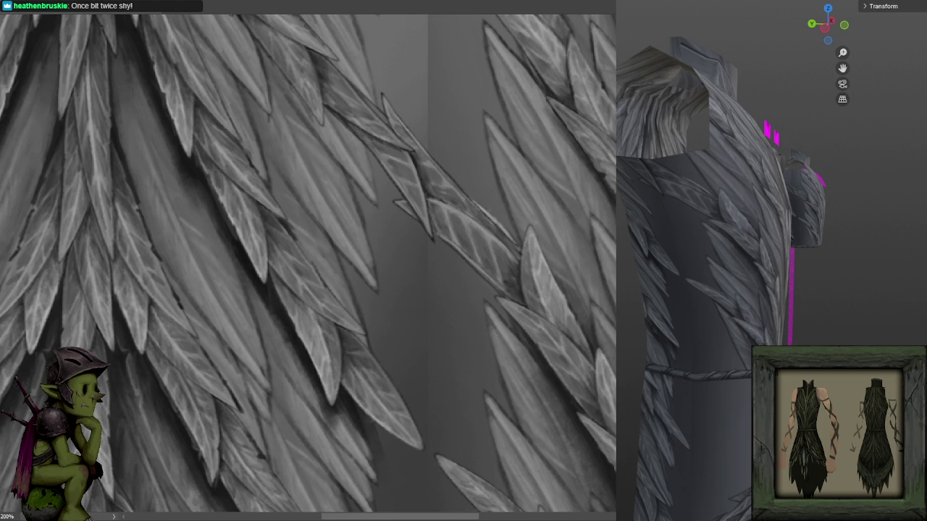
mouse_move(497, 187)
left_mouse_down()
mouse_move(502, 252)
mouse_move(462, 244)
left_mouse_up()
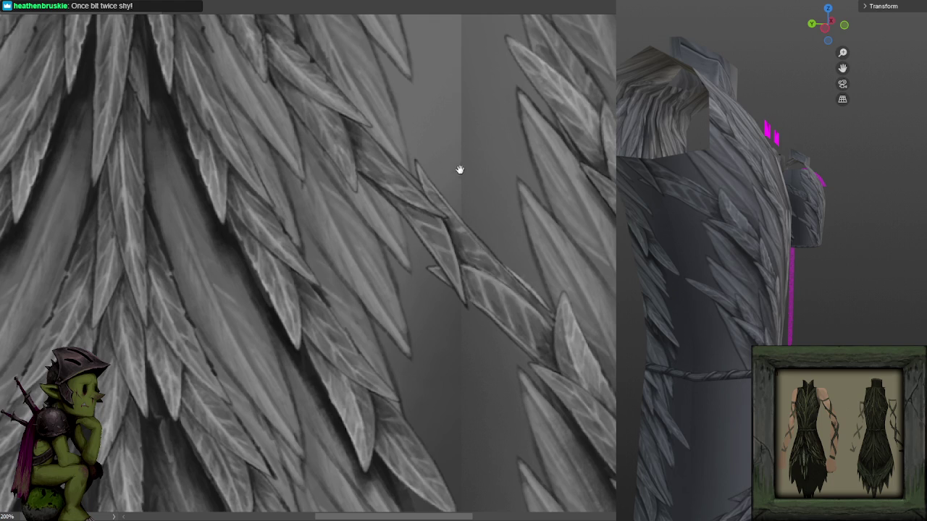
scroll(507, 181, "down", 5)
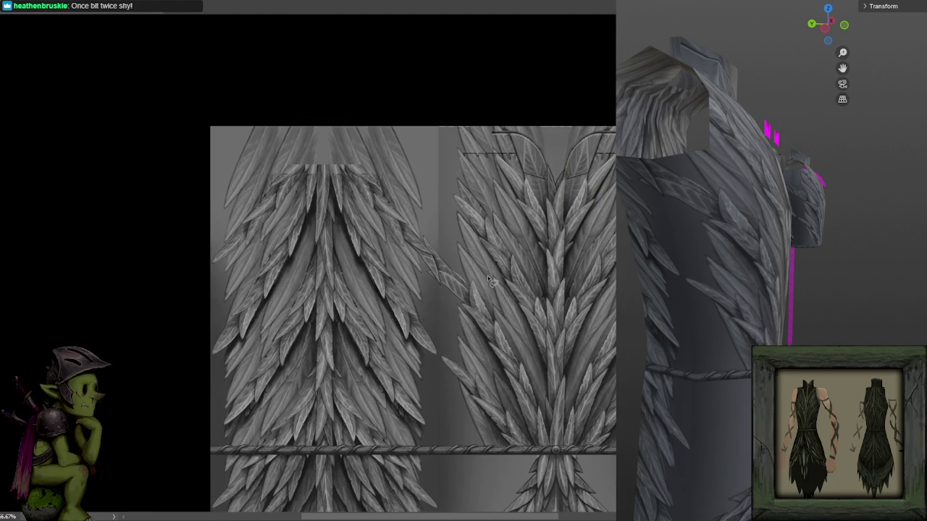
- Reposition the view over the feather texture and set a smaller brush size
scroll(551, 217, "up", 3)
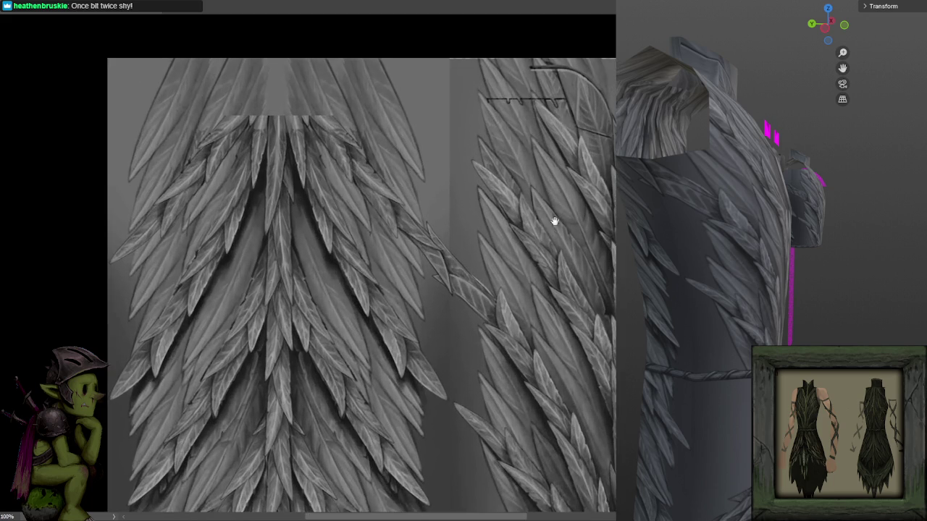
left_click_drag(550, 217, 541, 214)
scroll(540, 222, "up", 3)
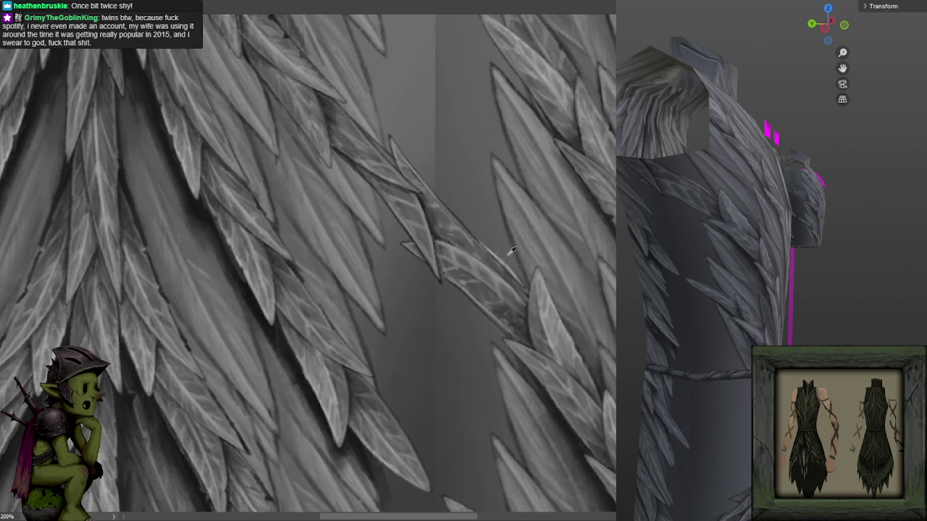
key("f")
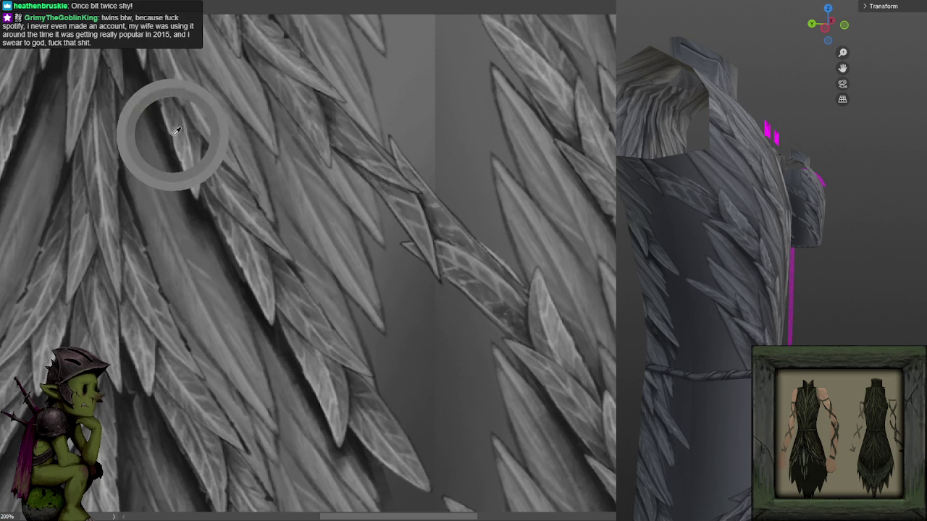
left_click(173, 137)
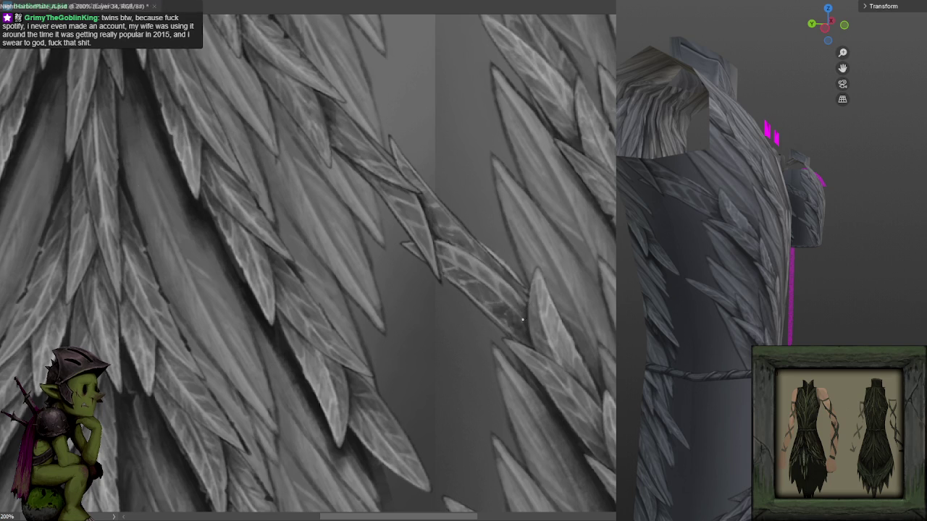
key("f")
left_click(542, 376)
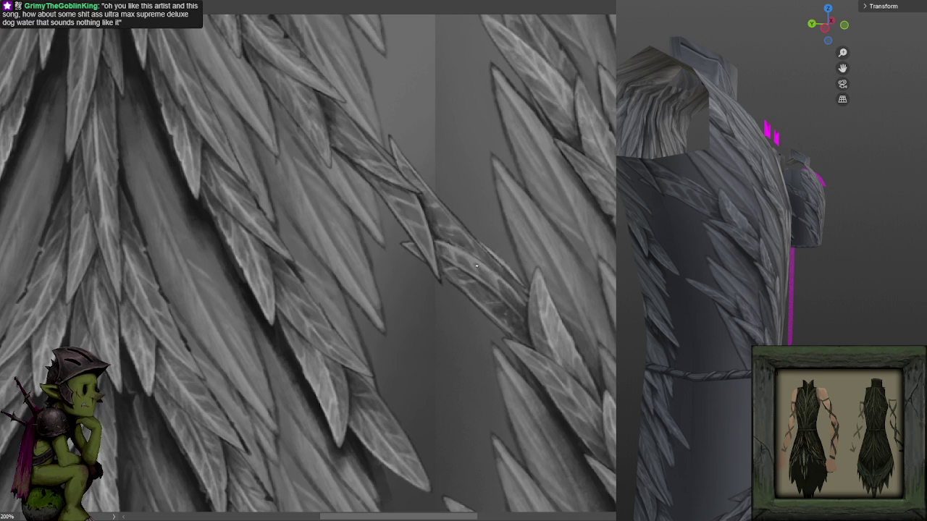
- Zoom in and out to review the diagonal leaf band's mottled detail
scroll(525, 240, "down", 1)
scroll(524, 232, "up", 1)
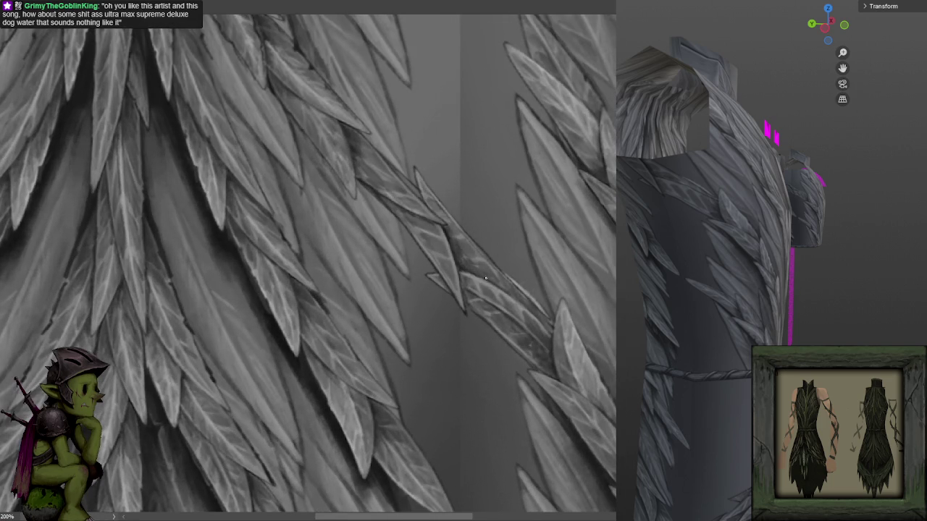
scroll(504, 252, "down", 2)
scroll(532, 210, "down", 1)
scroll(533, 210, "up", 1)
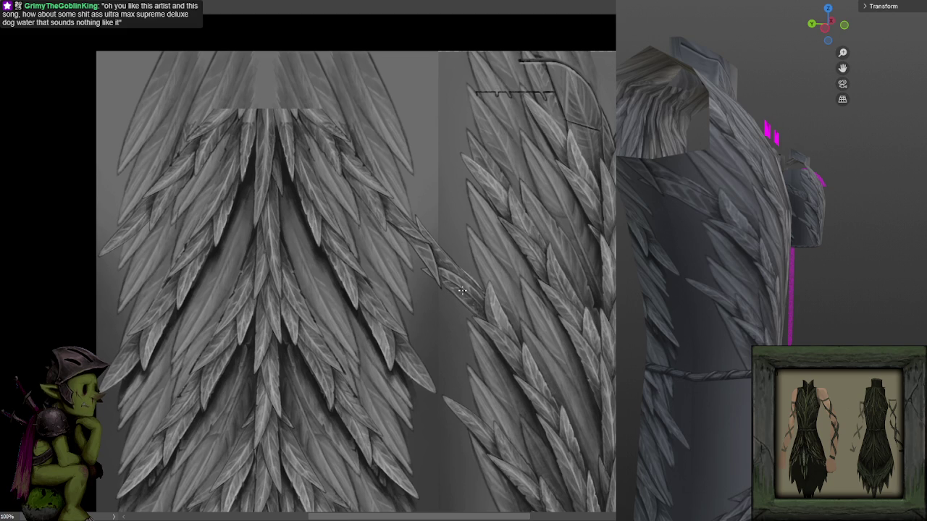
- Paint darker detail and subtle shading along the diagonal leaf band
scroll(507, 231, "up", 1)
scroll(536, 197, "up", 1)
scroll(536, 196, "up", 1)
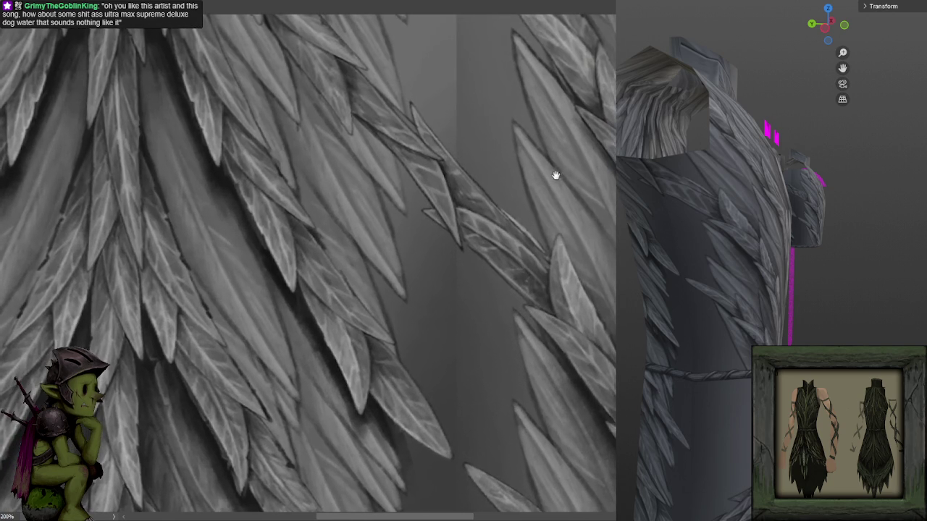
mouse_move(522, 257)
left_mouse_down()
mouse_move(538, 275)
mouse_move(511, 245)
mouse_move(540, 290)
mouse_move(471, 230)
mouse_move(536, 289)
left_mouse_up()
left_click_drag(482, 246, 519, 258)
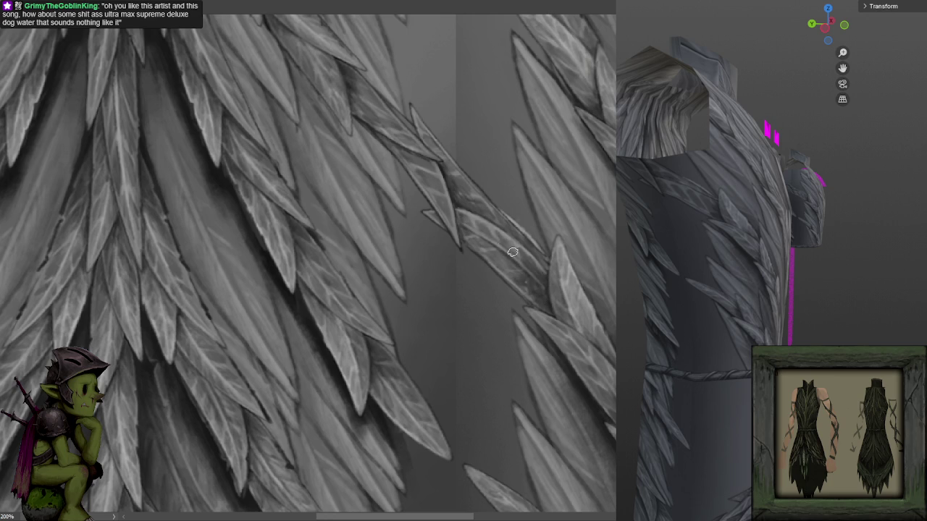
left_click_drag(540, 296, 459, 184)
left_click_drag(445, 149, 501, 210)
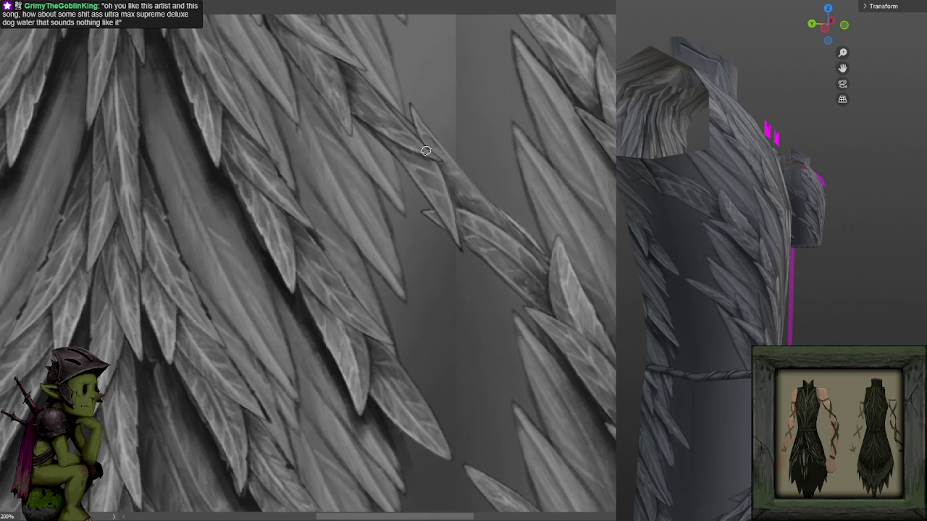
- Pan the canvas to bring the right feather strip into view
scroll(577, 191, "down", 2)
scroll(584, 238, "down", 2)
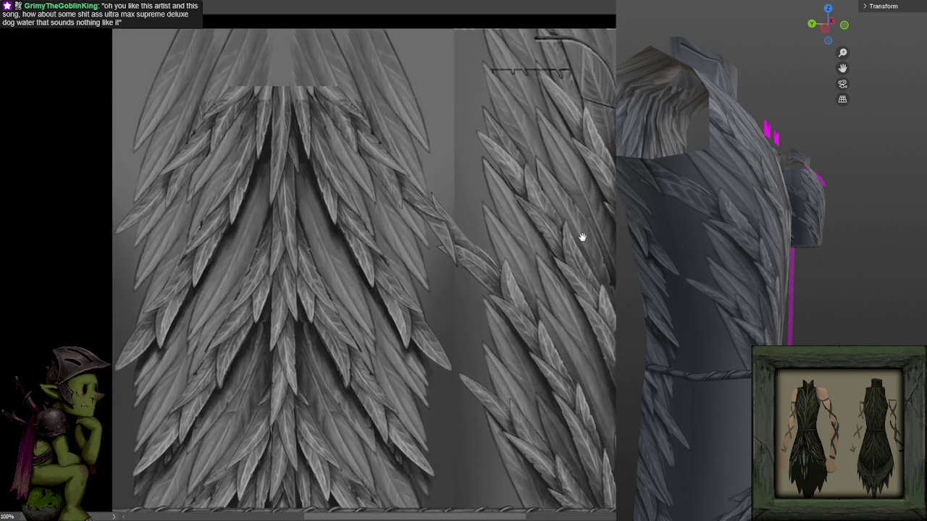
scroll(592, 214, "down", 2)
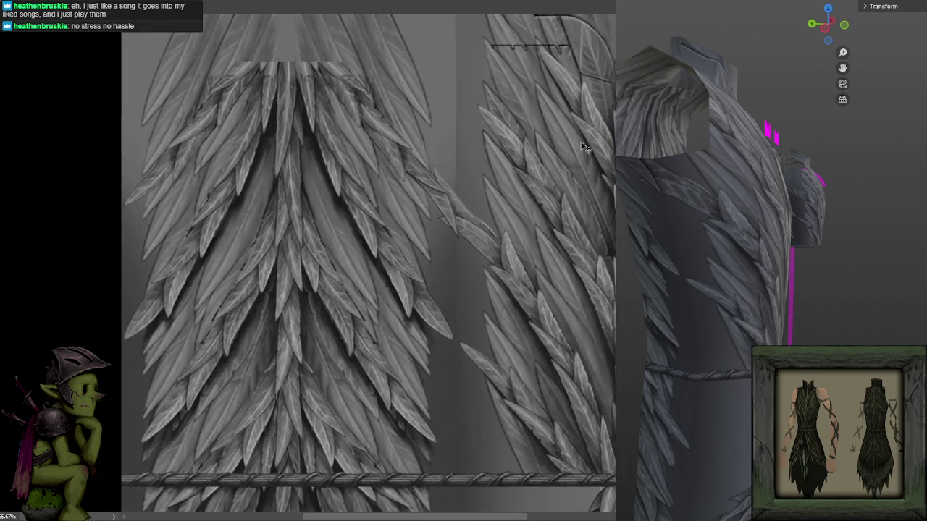
left_click_drag(579, 190, 571, 171)
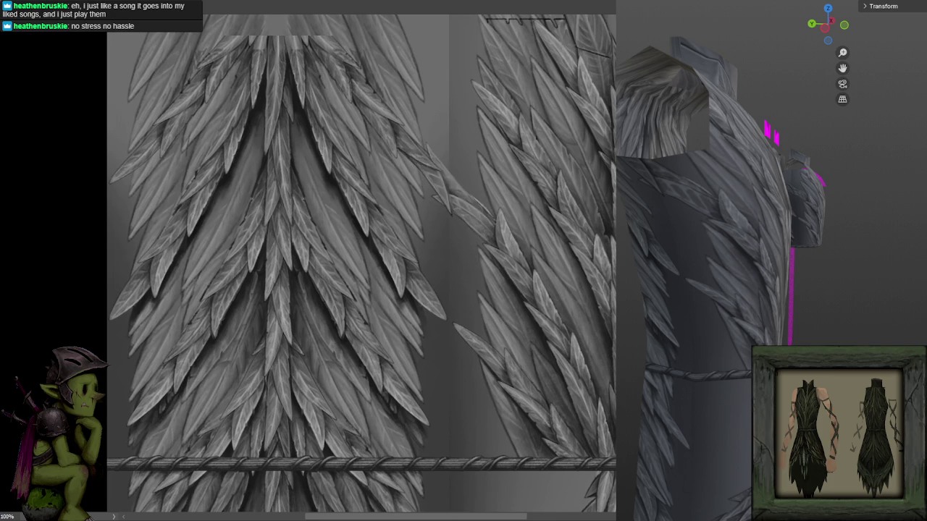
left_click_drag(550, 170, 514, 184)
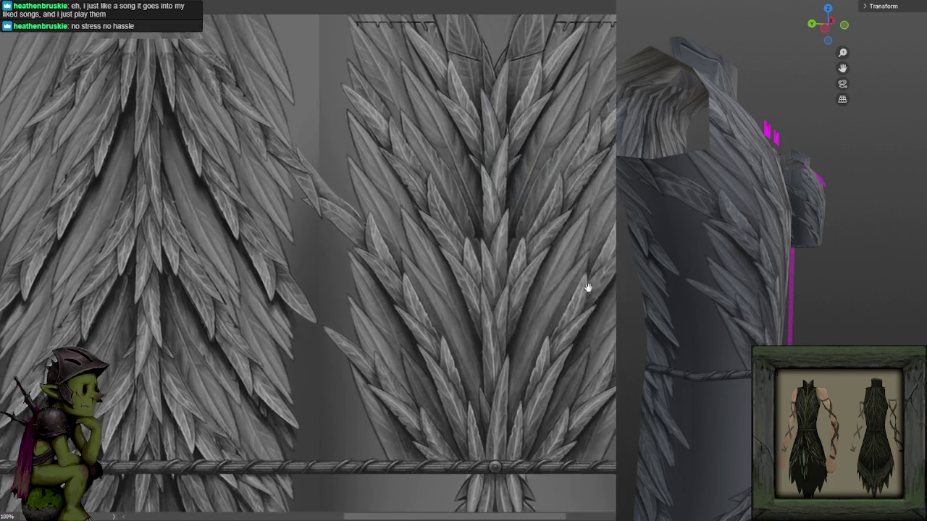
key("l")
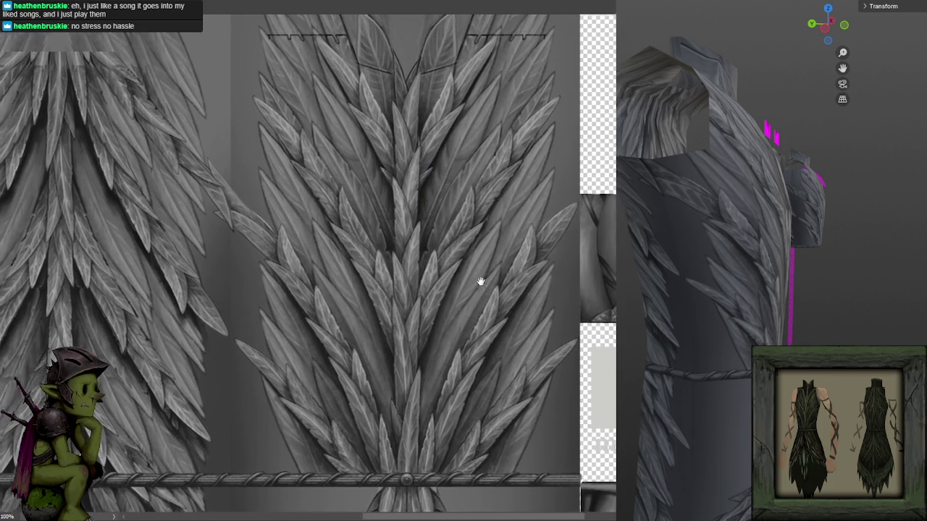
- Lasso-select leaves near the gap between the strips and paste a copy
left_click_drag(475, 275, 650, 290)
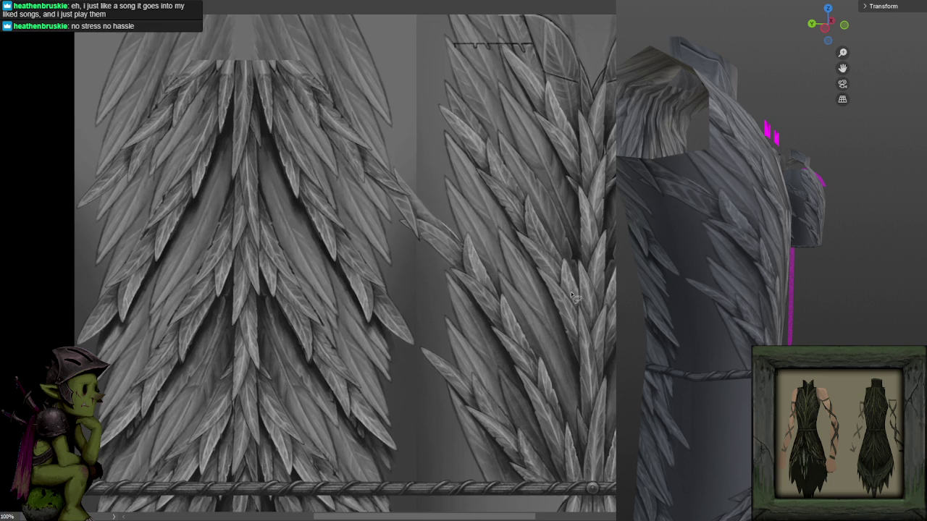
mouse_move(527, 254)
left_mouse_down()
mouse_move(438, 114)
mouse_move(406, 94)
left_mouse_up()
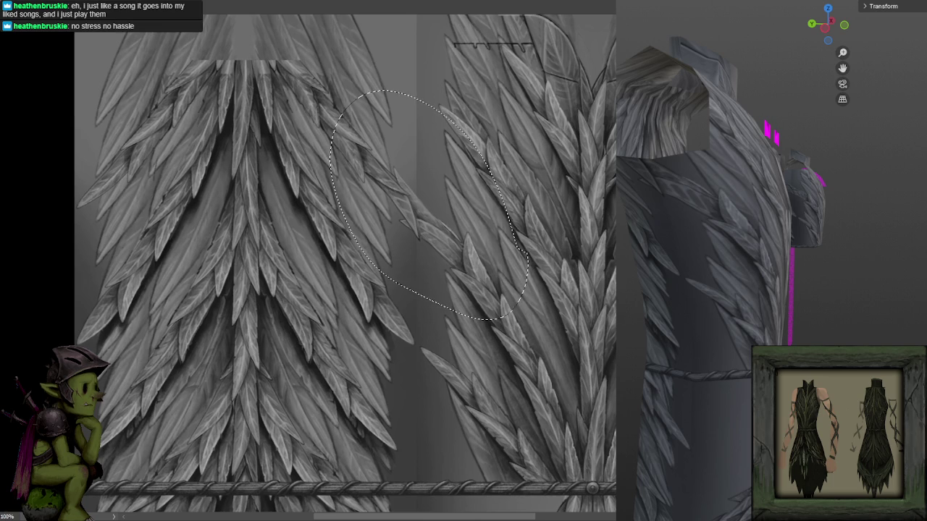
scroll(344, 260, "down", 1)
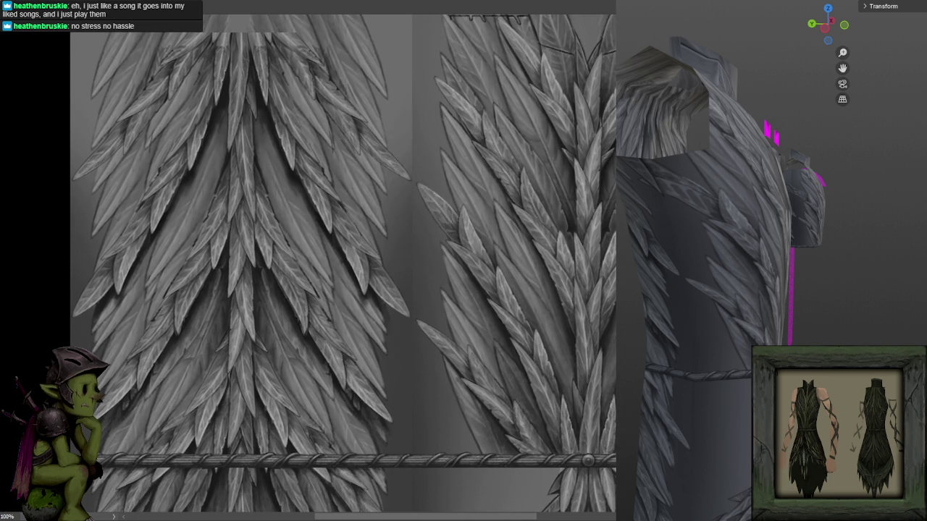
key("ctrl+v")
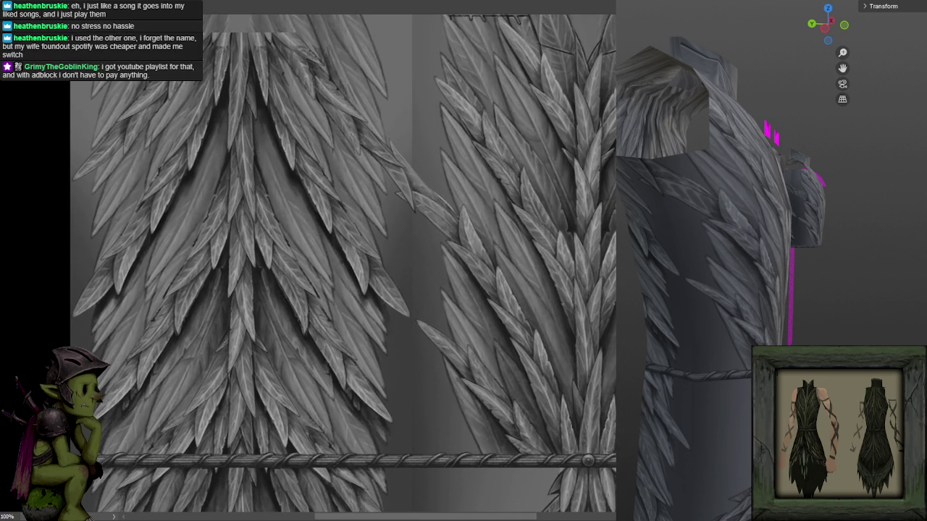
key("ctrl+z")
key("ctrl+shift+z")
- Reselect the top central feather leaf and move the copied leaf straight down
left_click_drag(268, 44, 322, 189)
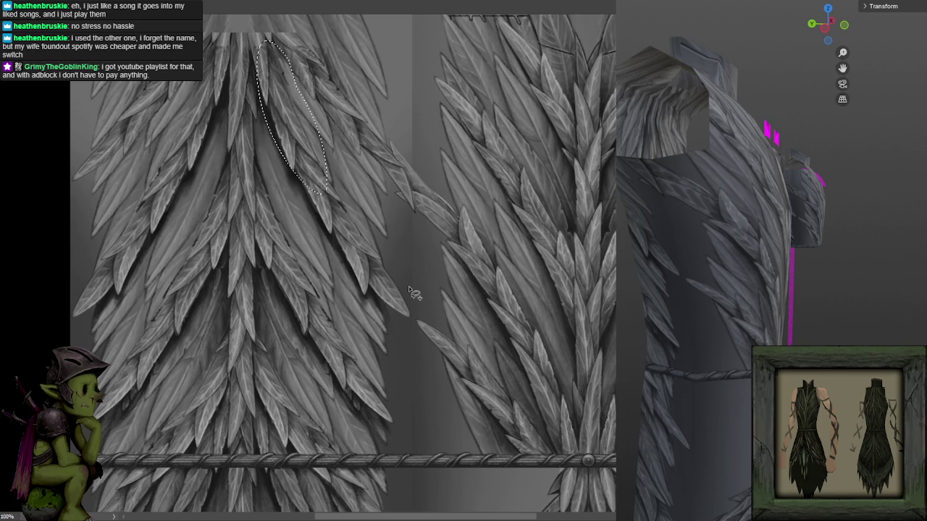
key("ctrl+d")
mouse_move(383, 219)
left_mouse_down()
mouse_move(354, 103)
mouse_move(384, 192)
left_mouse_up()
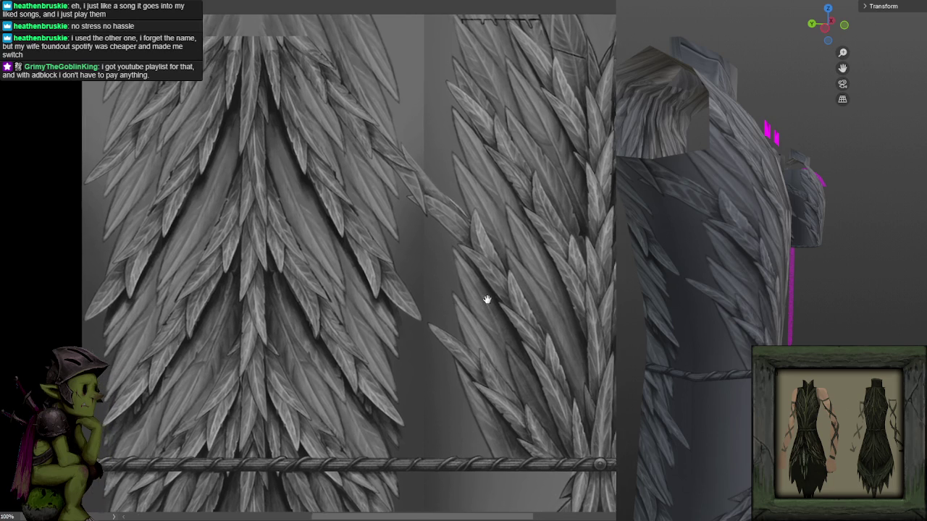
left_click_drag(474, 293, 497, 297)
scroll(495, 290, "down", 2)
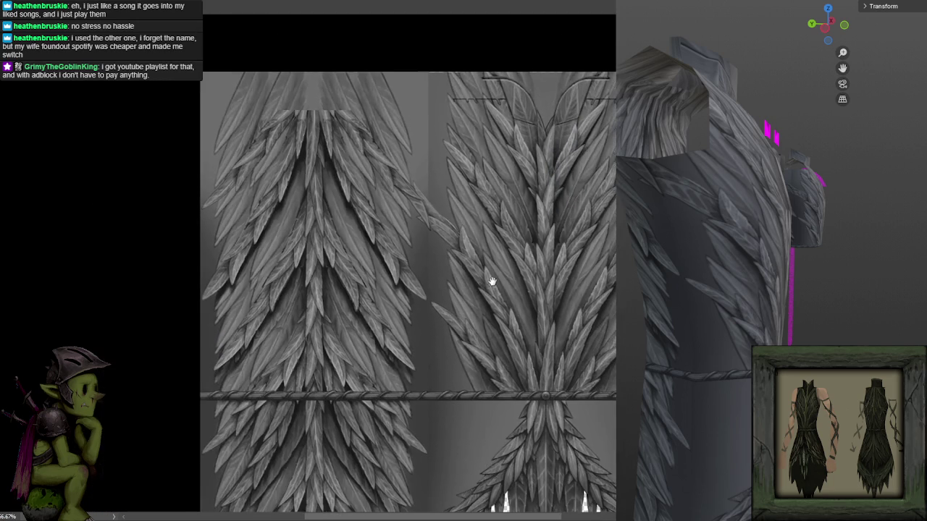
scroll(493, 279, "up", 2)
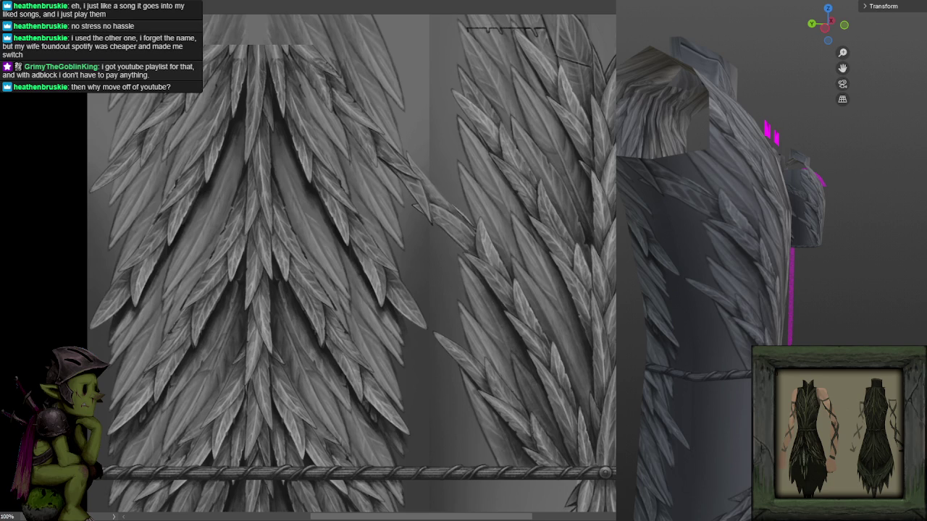
mouse_move(469, 167)
left_mouse_down()
mouse_move(469, 366)
mouse_move(471, 355)
left_mouse_up()
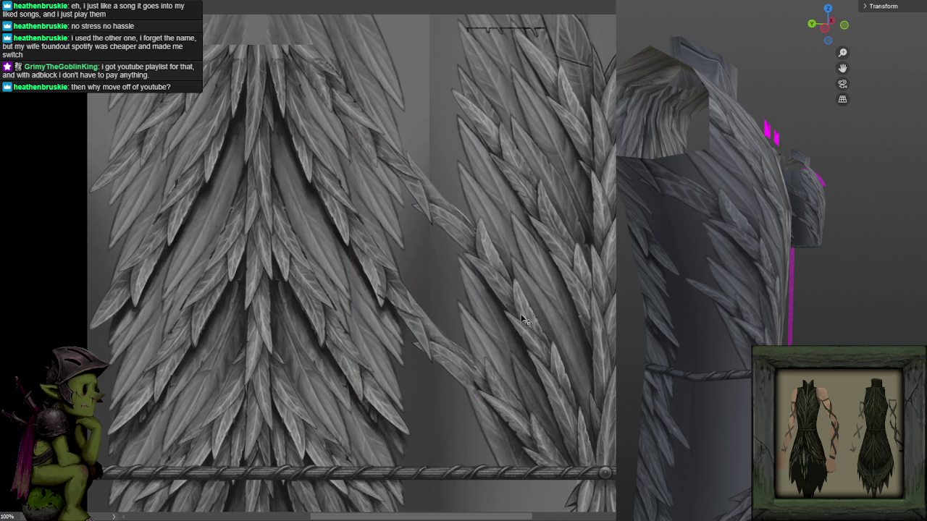
key("ctrl+t")
- Rotate, stretch and move the copied leaf up into the gap, then commit the transform
left_click_drag(340, 429, 337, 432)
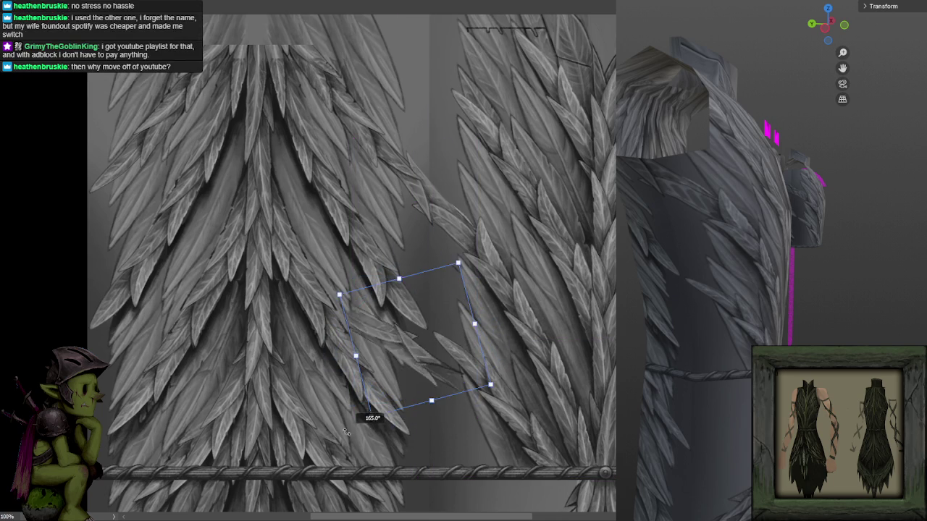
left_click_drag(337, 433, 319, 428)
mouse_move(438, 368)
left_mouse_down()
mouse_move(466, 342)
mouse_move(450, 327)
mouse_move(459, 342)
left_mouse_up()
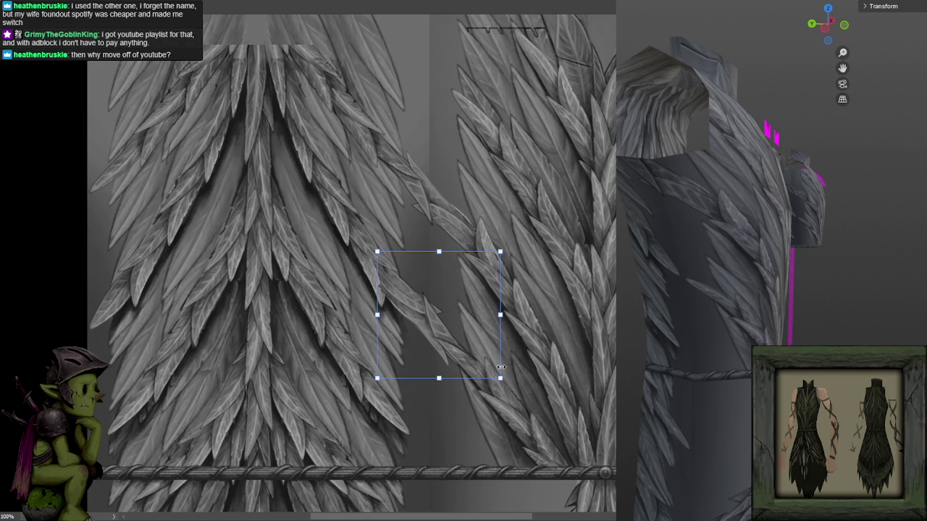
key("Return")
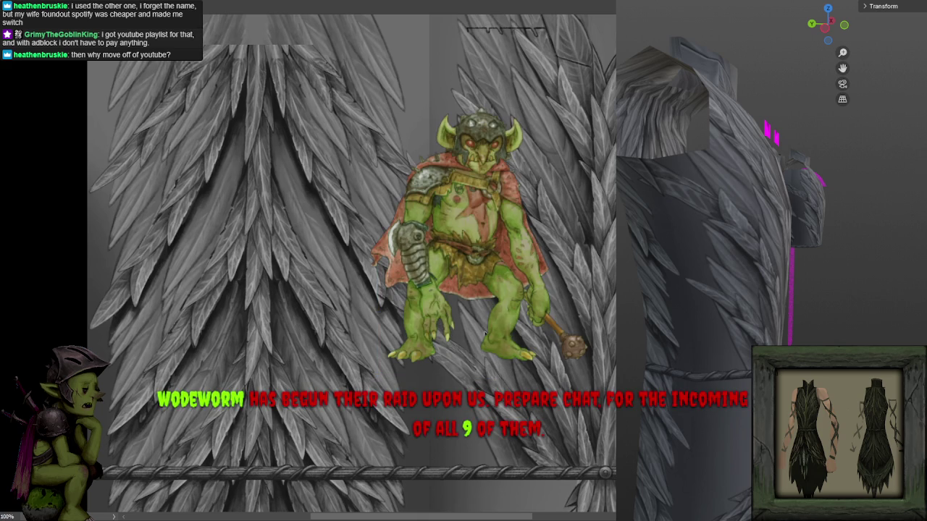
left_click_drag(821, 231, 847, 226)
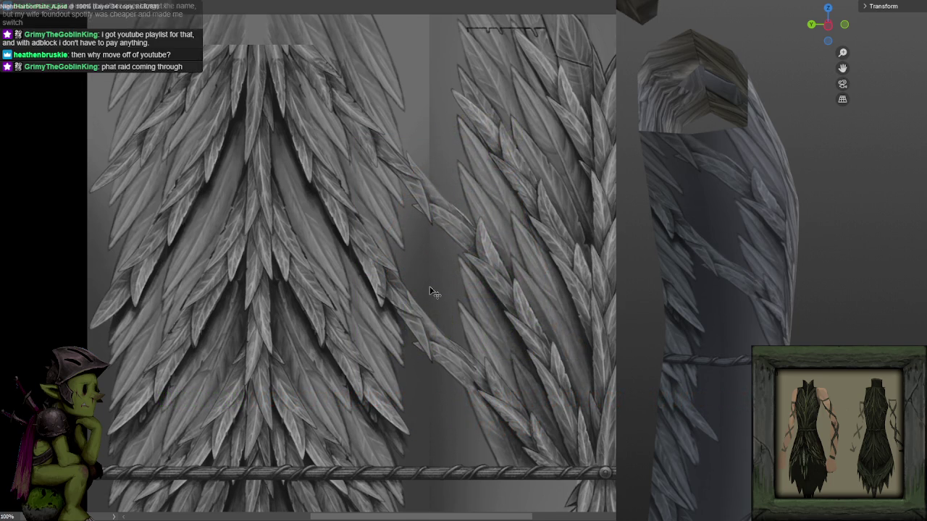
left_click_drag(426, 258, 428, 286)
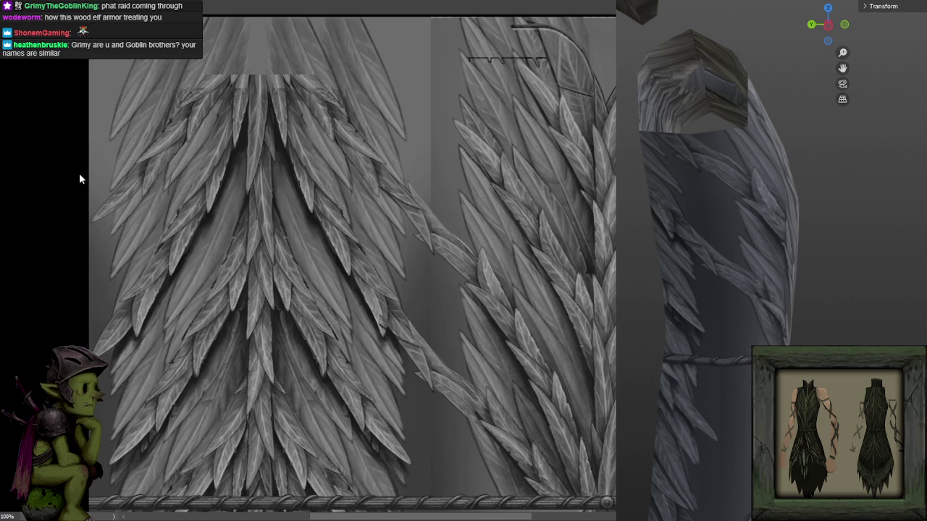
scroll(37, 165, "down", 1)
- Snap the Blender view to the garment's back and orbit around it to inspect the texture
scroll(37, 166, "down", 1)
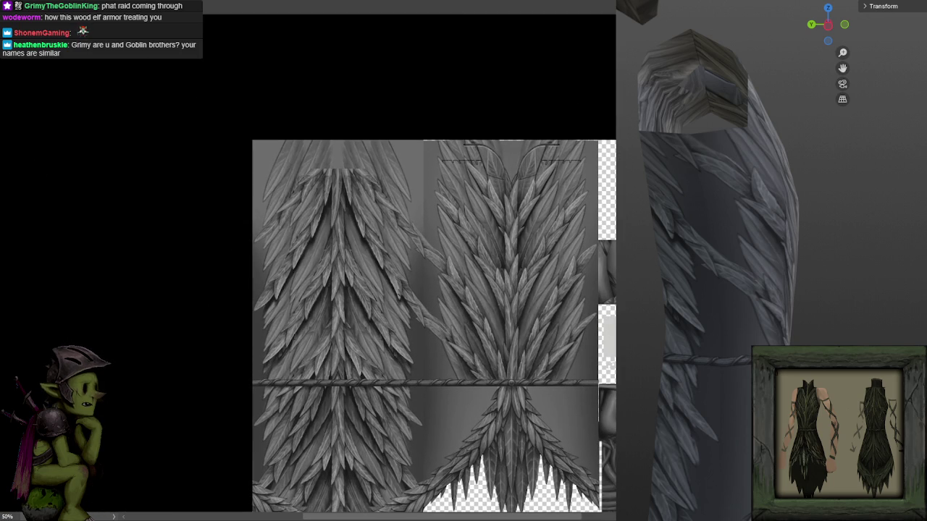
key("ctrl+KP_1")
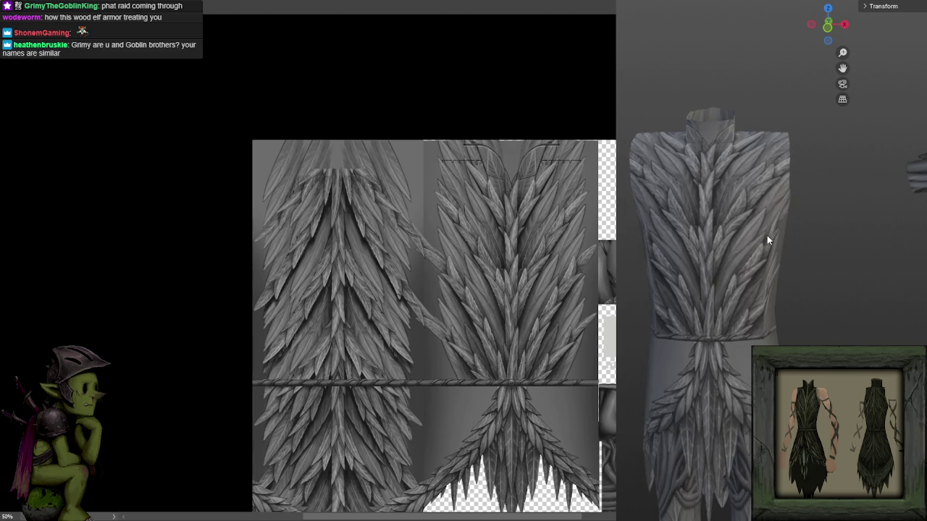
mouse_move(801, 225)
left_mouse_down()
mouse_move(749, 234)
mouse_move(813, 244)
left_mouse_up()
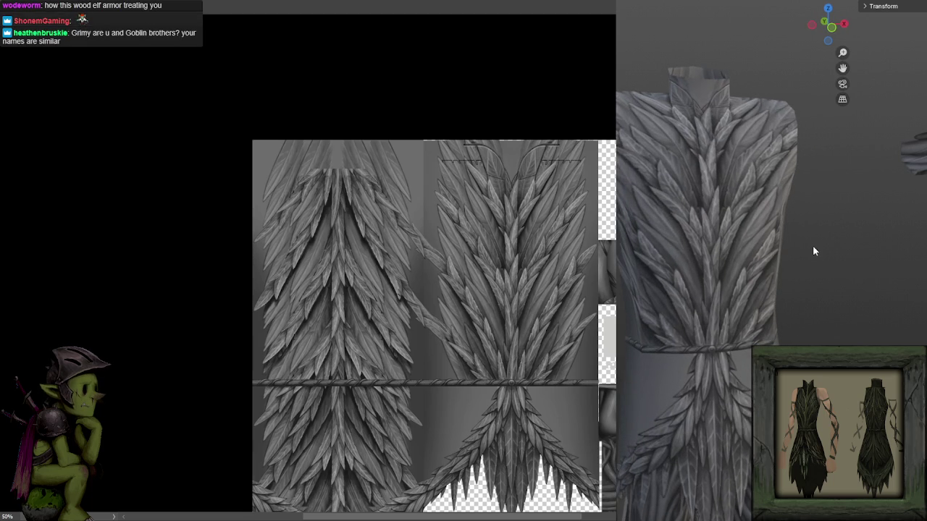
mouse_move(769, 221)
left_mouse_down()
mouse_move(847, 218)
mouse_move(726, 387)
left_mouse_up()
mouse_move(768, 304)
left_mouse_down()
mouse_move(700, 298)
mouse_move(685, 307)
left_mouse_up()
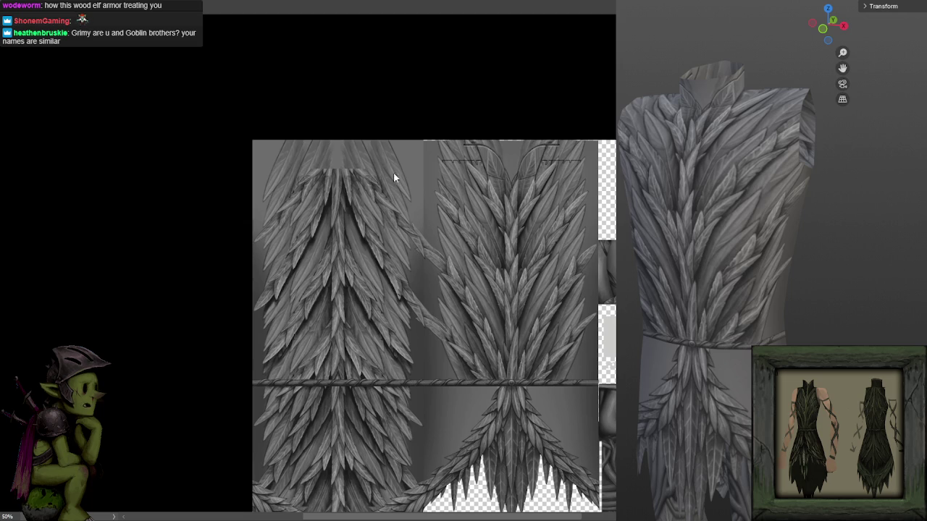
scroll(476, 227, "down", 3)
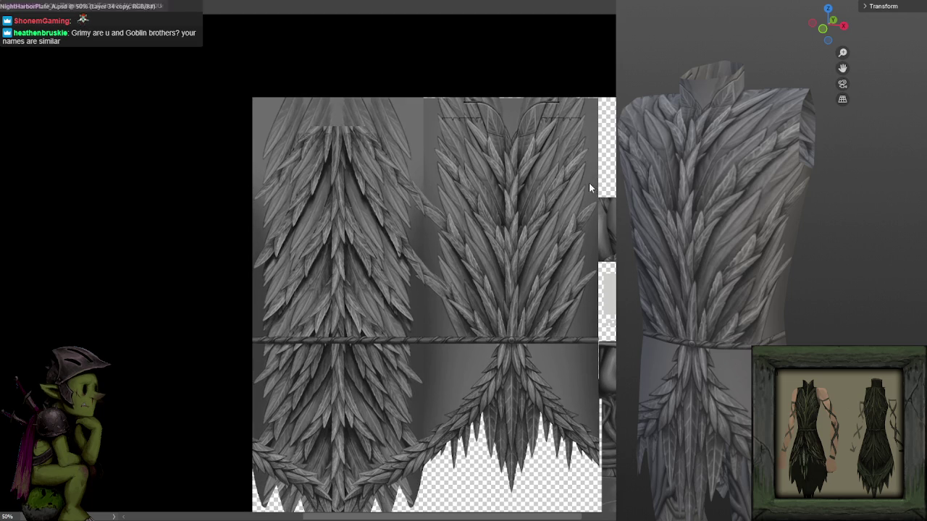
scroll(561, 193, "right", 1)
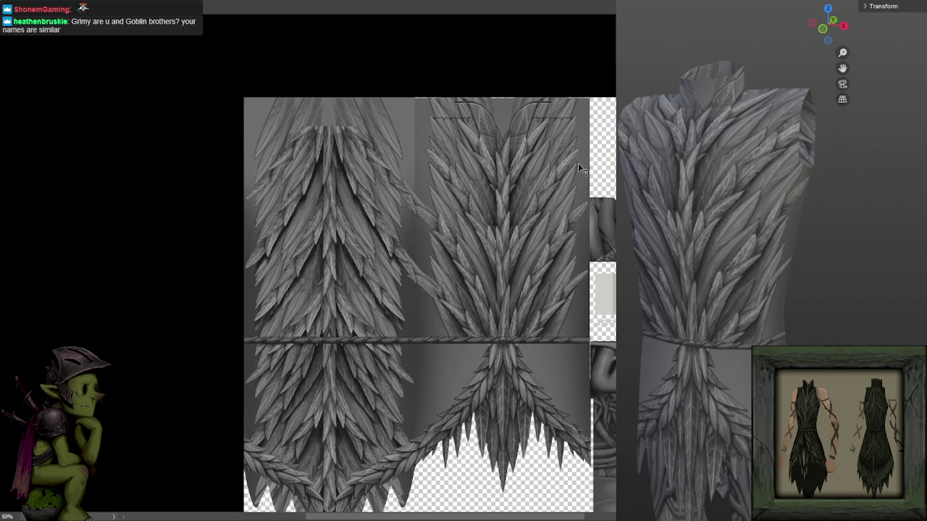
scroll(579, 165, "right", 1)
scroll(612, 205, "down", 5)
scroll(612, 205, "right", 5)
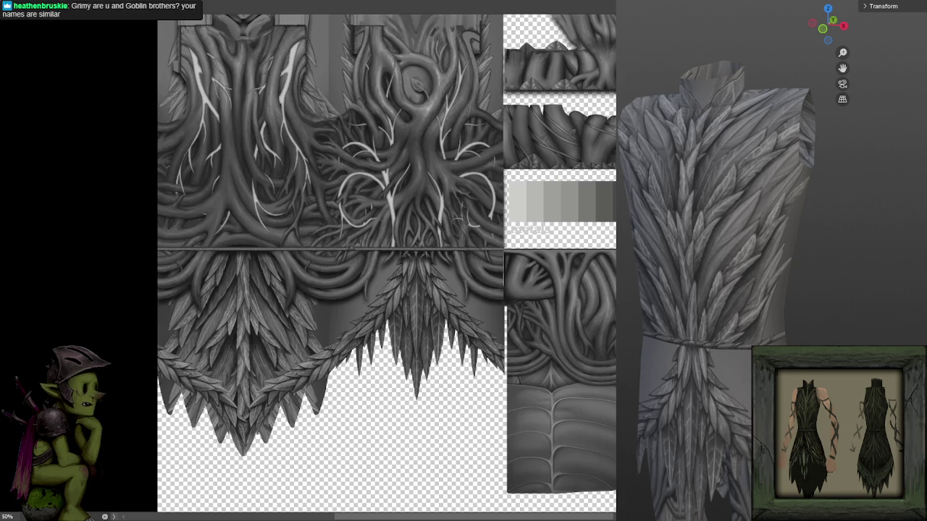
- Orbit the gnome model around to a front view
scroll(753, 313, "down", 3)
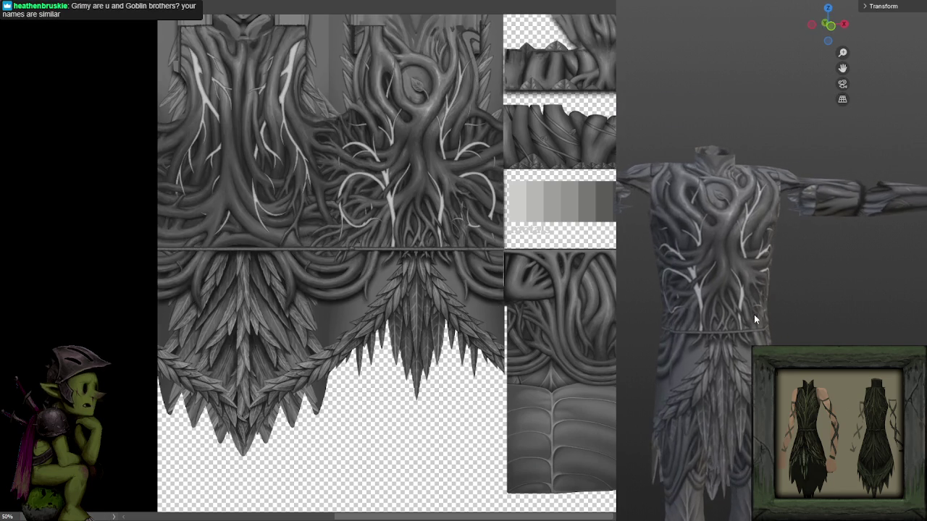
mouse_move(858, 310)
left_mouse_down()
mouse_move(810, 310)
mouse_move(840, 347)
left_mouse_up()
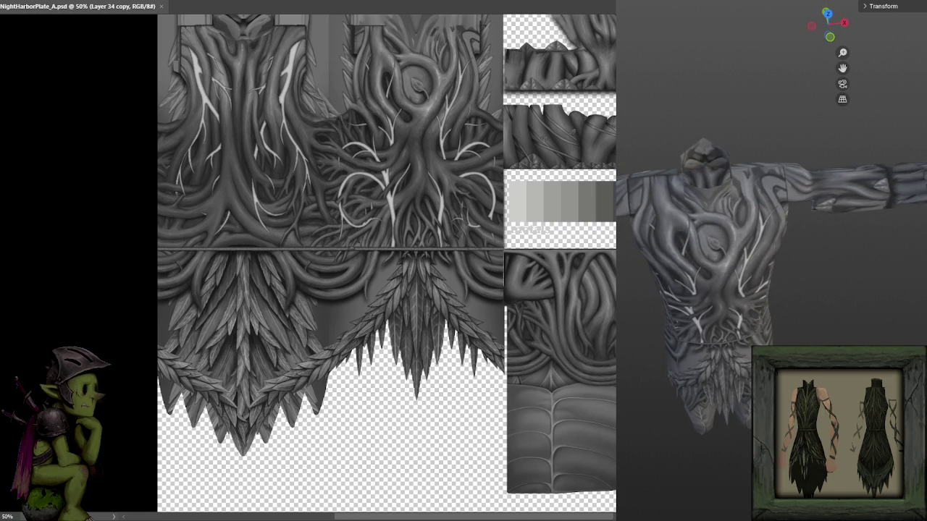
left_click_drag(751, 331, 797, 215)
scroll(835, 282, "up", 2)
scroll(830, 250, "up", 2)
scroll(830, 250, "down", 2)
scroll(812, 228, "down", 2)
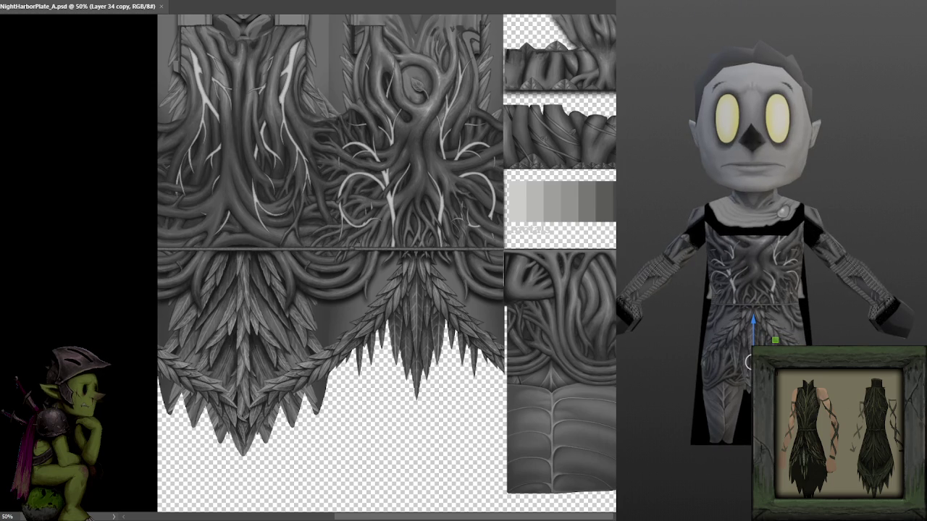
- View the torso at three-quarter angle, hide the root-pattern layer and save the texture
left_click(891, 172)
mouse_move(890, 167)
left_mouse_down()
mouse_move(844, 169)
mouse_move(886, 162)
left_mouse_up()
scroll(854, 225, "up", 3)
mouse_move(854, 226)
left_mouse_down()
mouse_move(658, 207)
mouse_move(803, 199)
left_mouse_up()
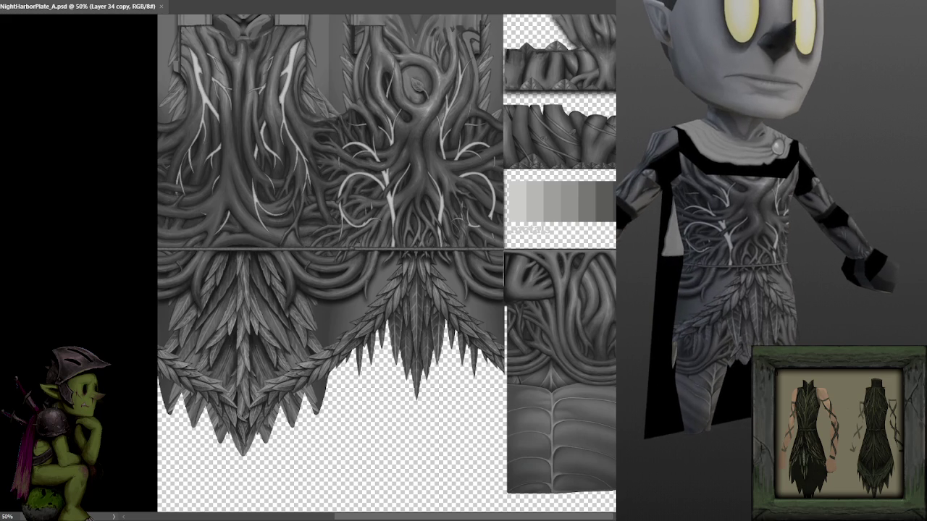
key("ctrl+comma")
key("ctrl+s")
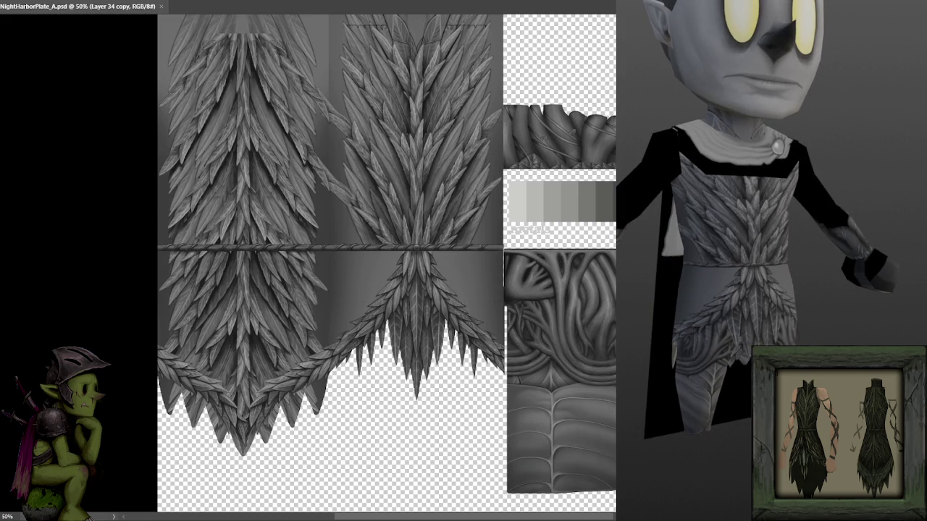
- Orbit the gnome to inspect the chest and arm, then open a recent .blend file
left_click_drag(891, 235, 921, 235)
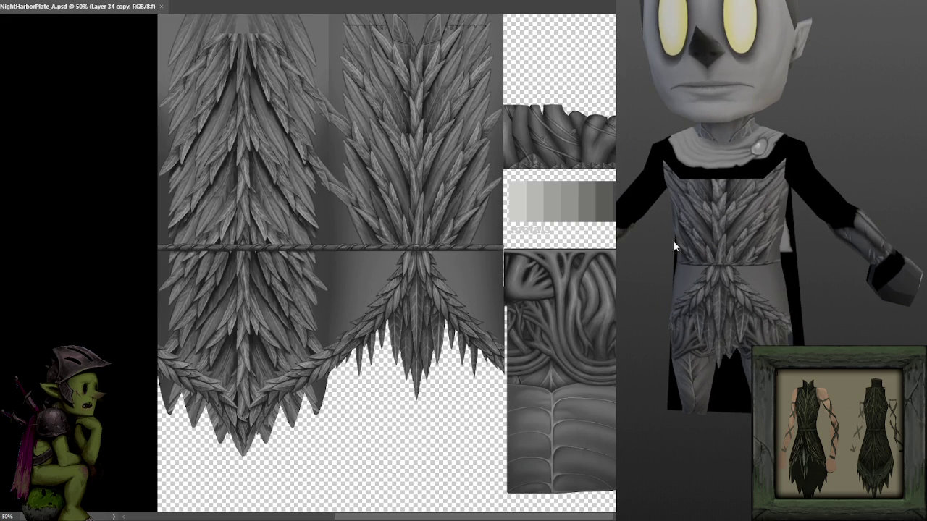
mouse_move(790, 235)
left_mouse_down()
mouse_move(889, 219)
mouse_move(847, 209)
mouse_move(693, 210)
mouse_move(742, 205)
left_mouse_up()
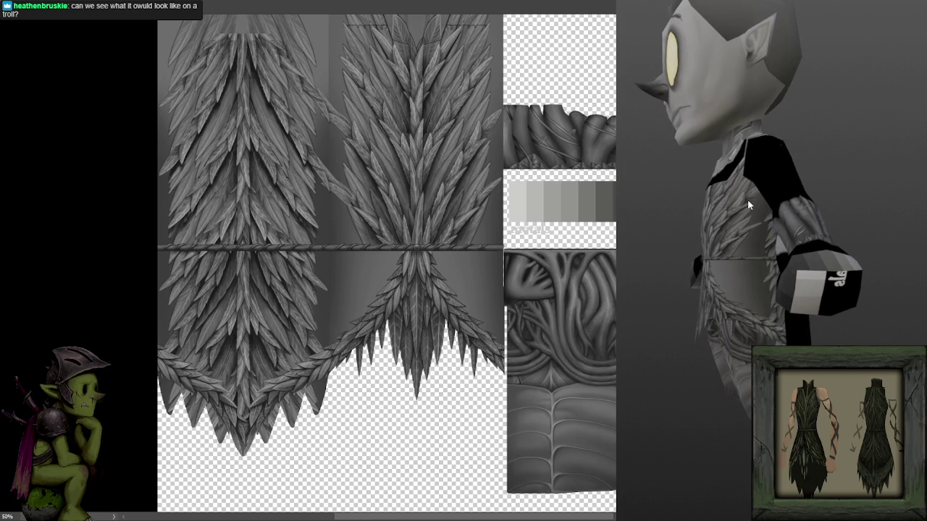
left_click_drag(743, 205, 851, 213)
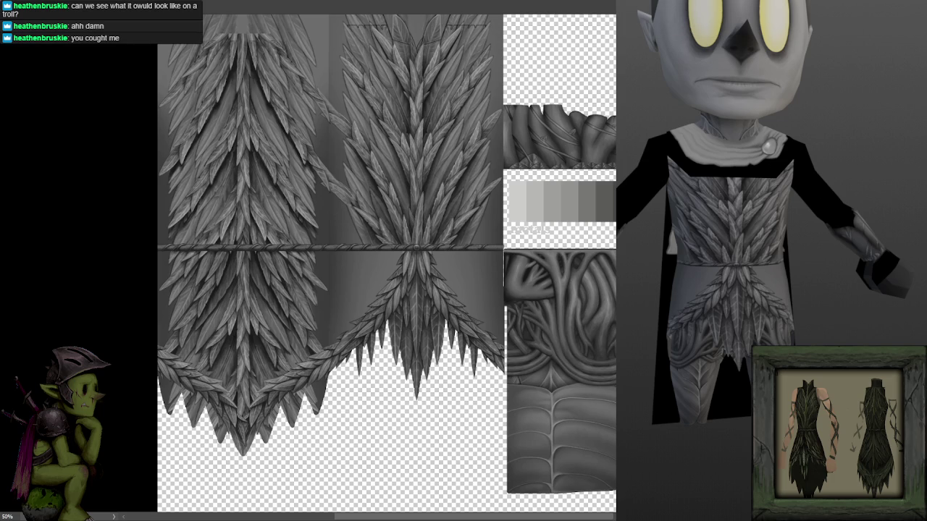
left_click(670, 13)
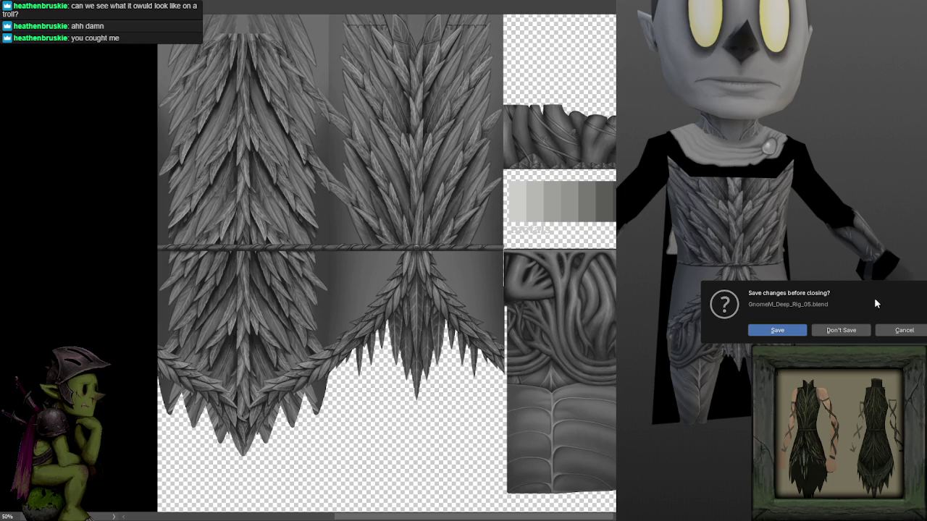
left_click(839, 331)
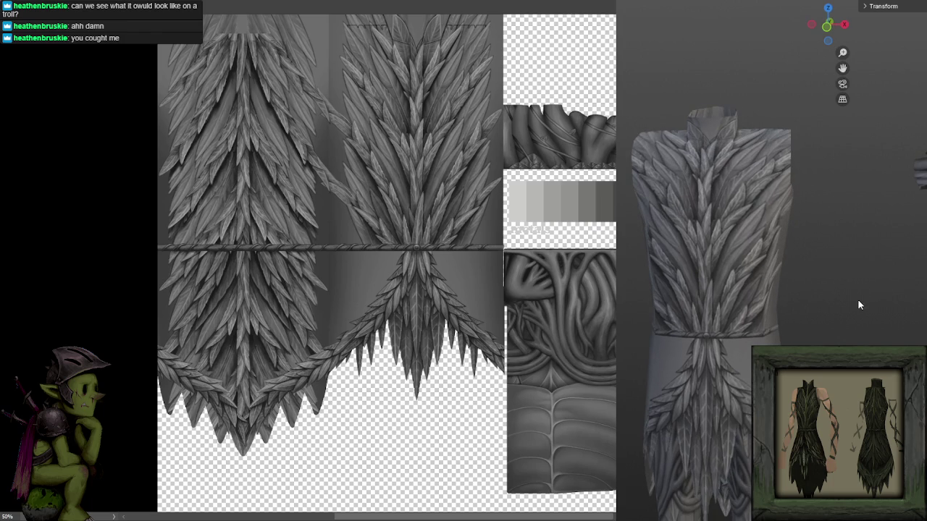
scroll(857, 302, "up", 3)
scroll(835, 257, "up", 3)
scroll(832, 253, "down", 3)
scroll(825, 252, "down", 3)
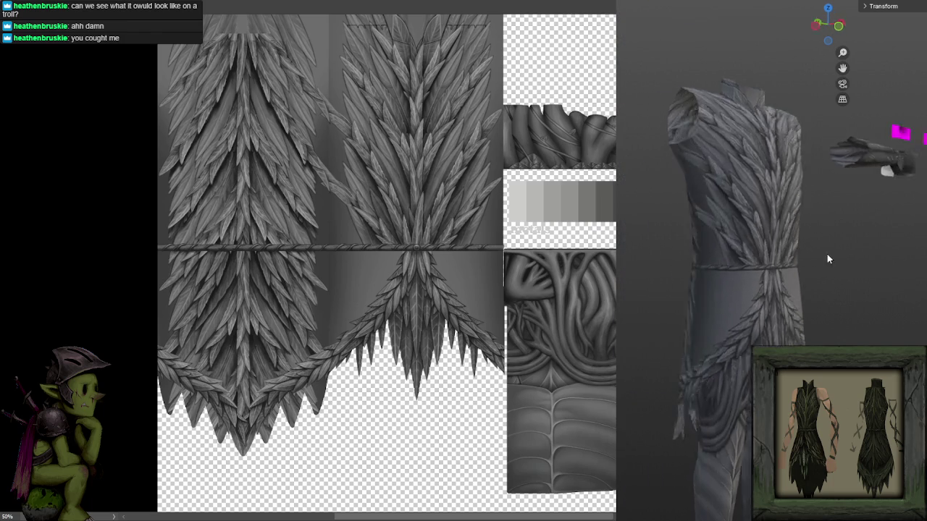
left_click_drag(882, 261, 805, 262)
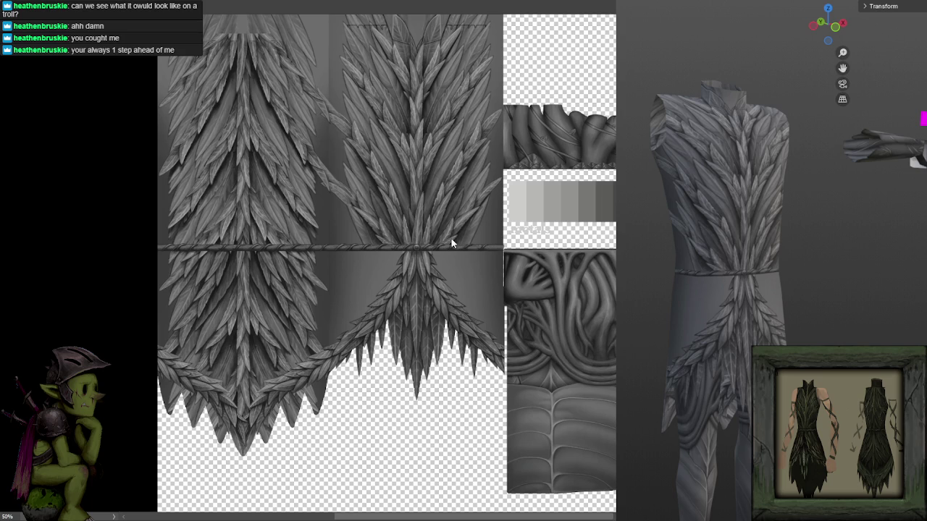
scroll(434, 217, "up", 1)
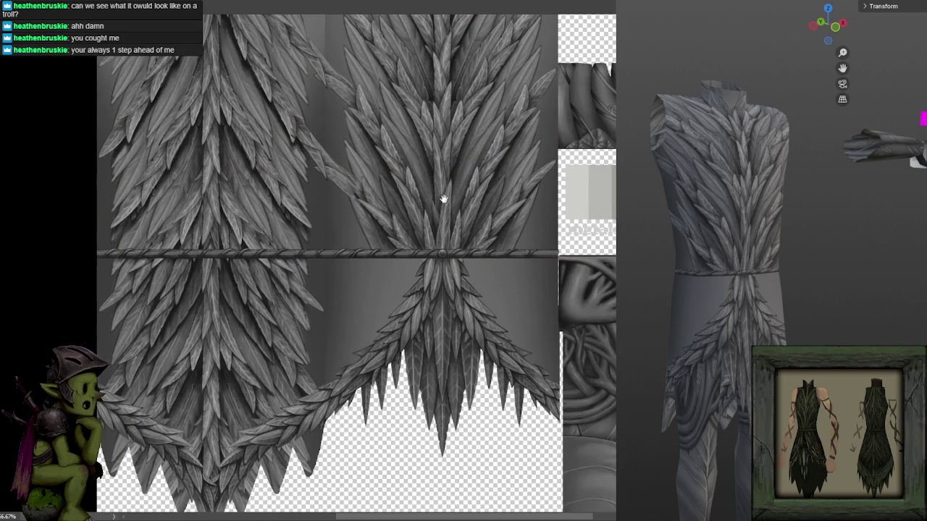
left_click_drag(443, 198, 449, 206)
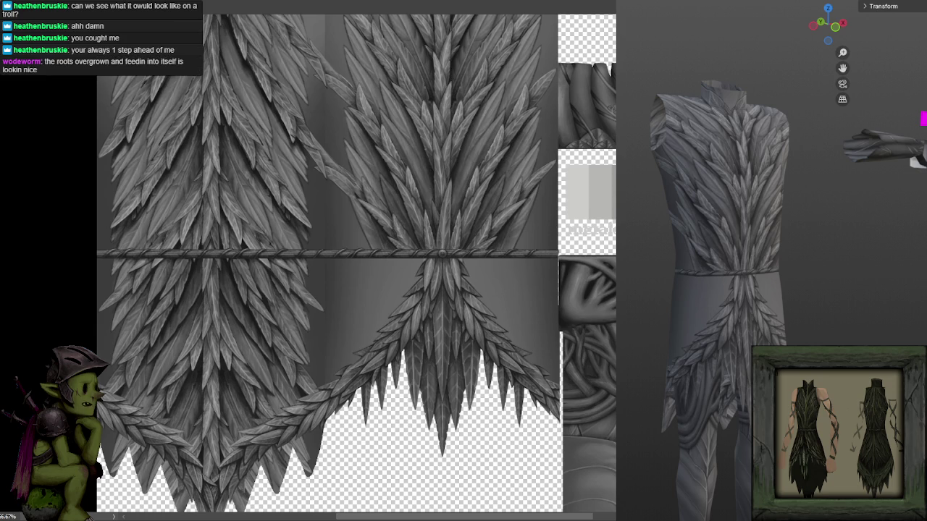
left_click_drag(306, 335, 342, 387)
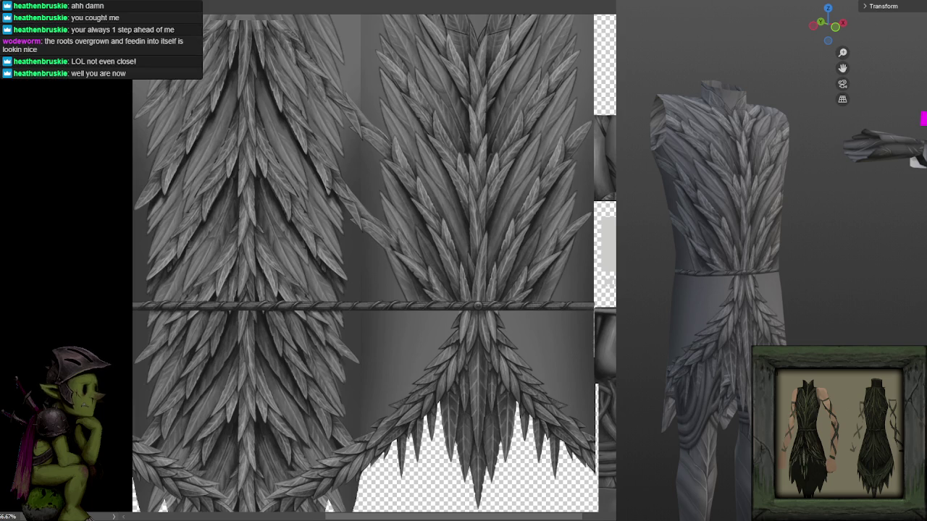
scroll(430, 209, "up", 1)
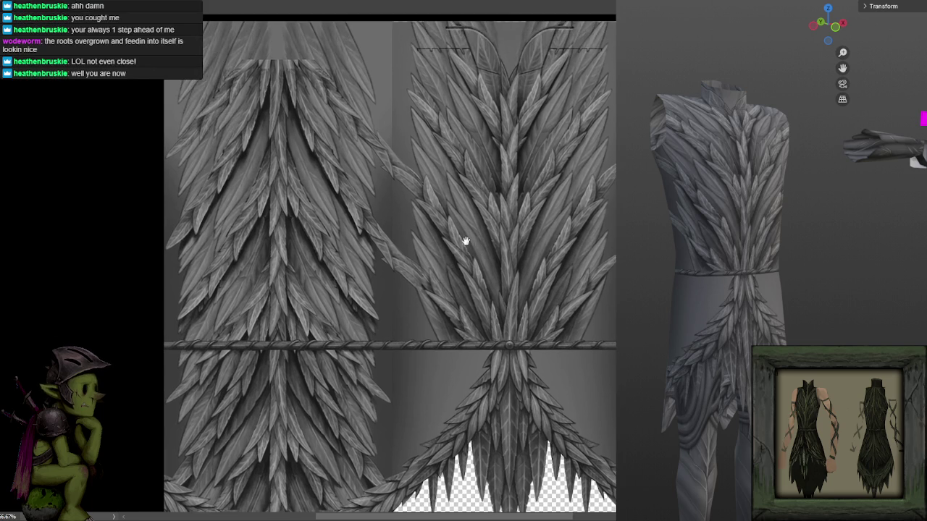
scroll(464, 242, "up", 2)
scroll(475, 232, "down", 2)
scroll(482, 233, "up", 2)
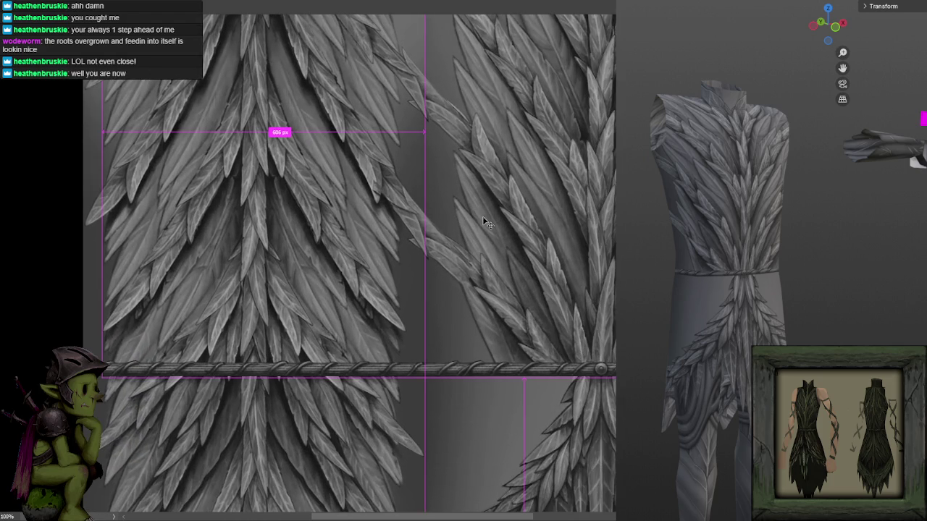
scroll(486, 214, "down", 3)
scroll(443, 209, "up", 2)
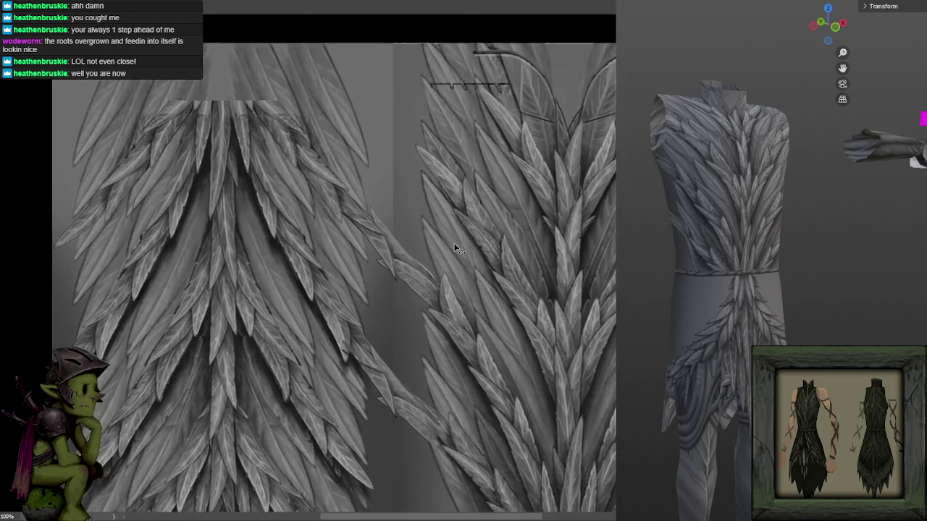
scroll(459, 244, "down", 2)
left_click_drag(460, 262, 444, 189)
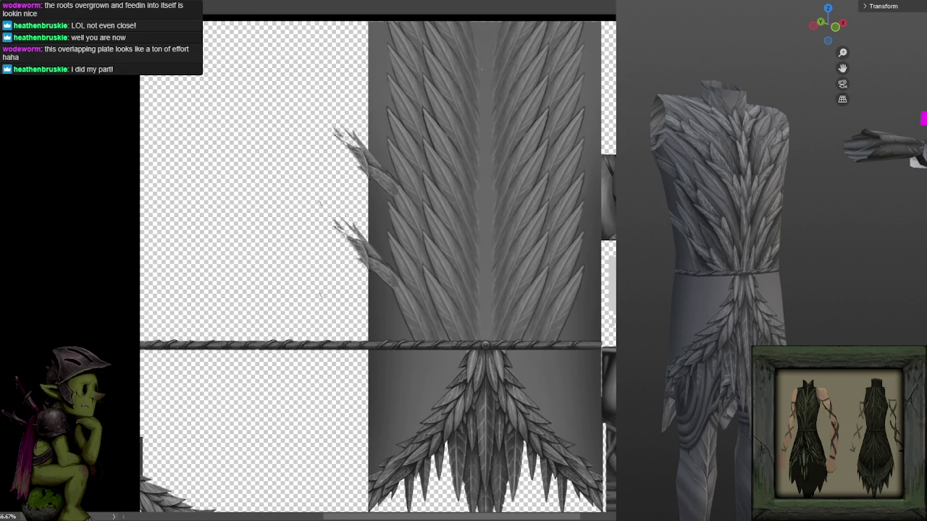
left_click_drag(380, 174, 379, 174)
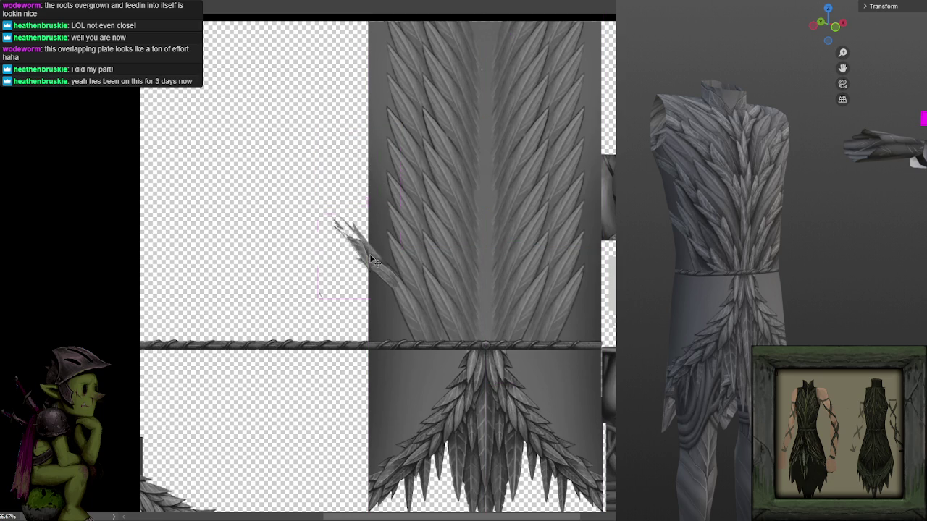
- Move the lower stray leaf piece up onto the upper one
left_click_drag(370, 259, 367, 262)
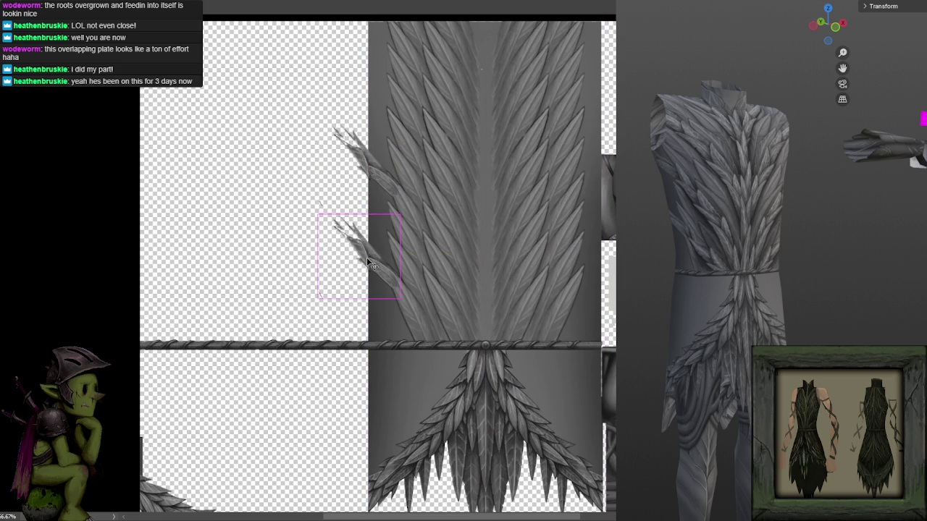
left_click_drag(334, 212, 334, 121)
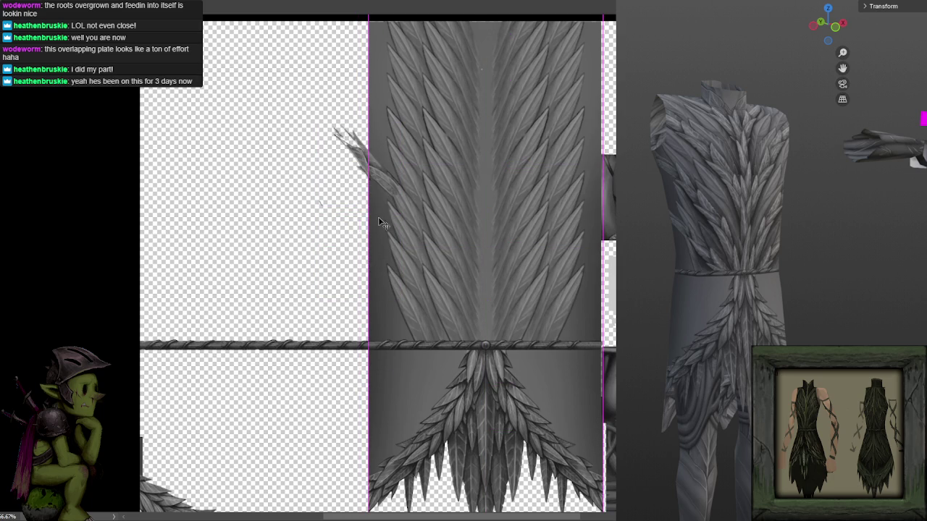
left_click_drag(470, 234, 436, 215)
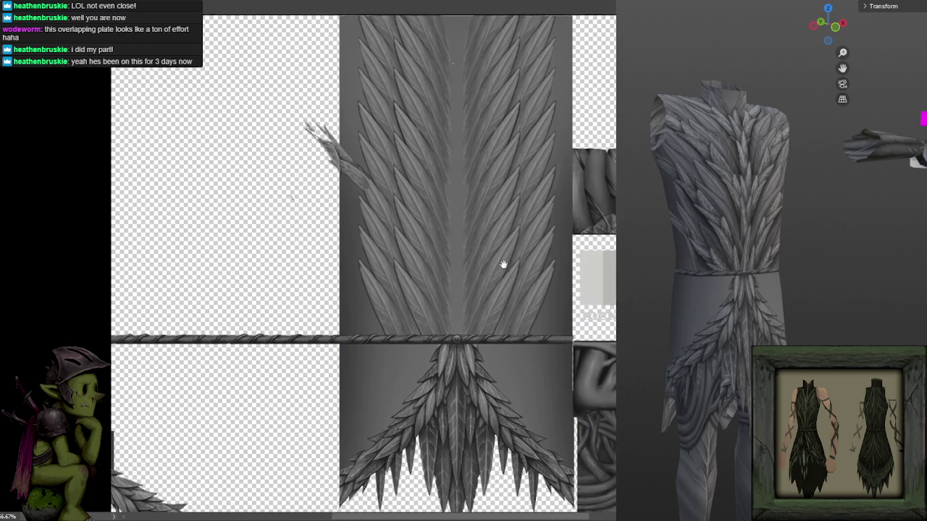
left_click_drag(503, 260, 504, 272)
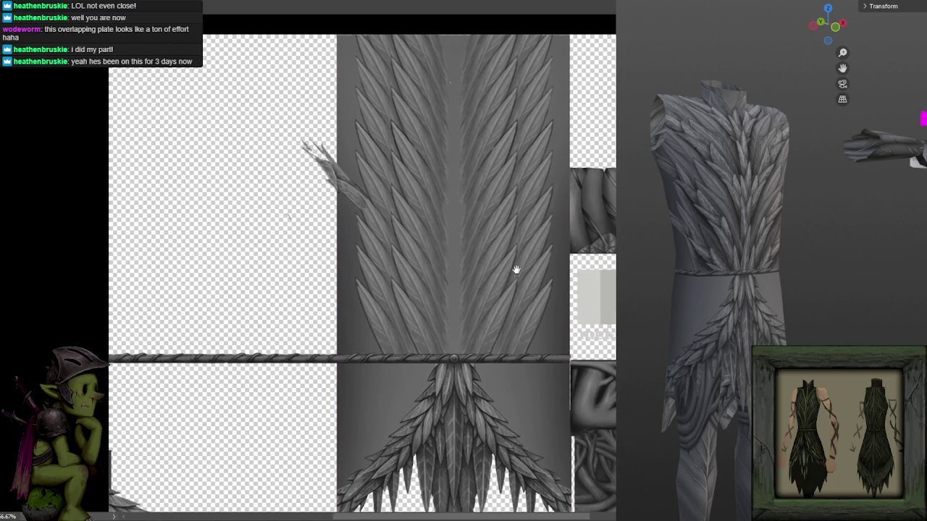
left_click_drag(523, 268, 493, 239)
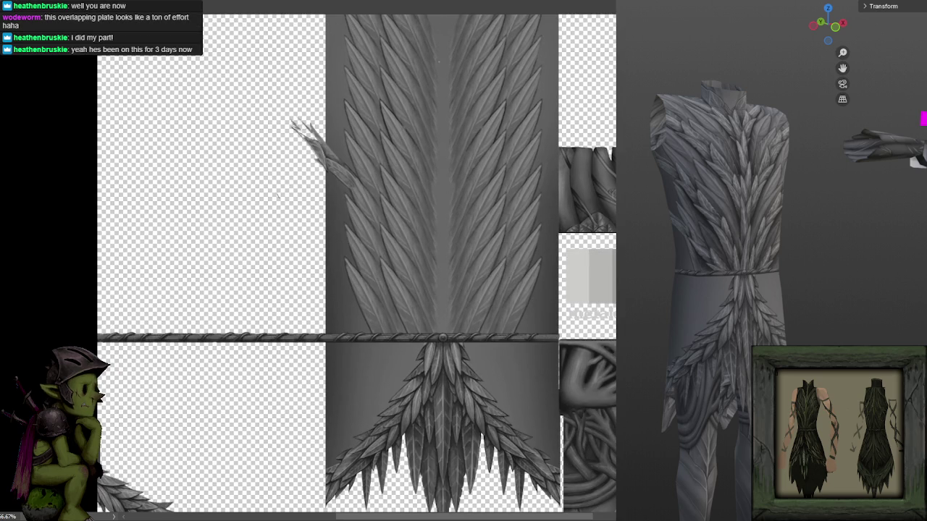
- Try moving the small leaf piece toward the panel edge, then undo it
left_click(315, 148)
left_click_drag(315, 148, 324, 164)
key("ctrl+z")
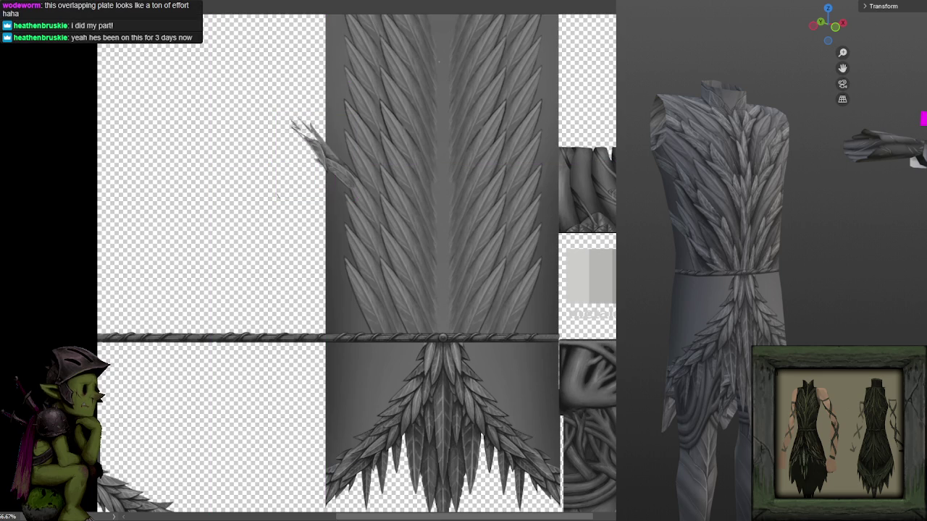
scroll(469, 243, "up", 3)
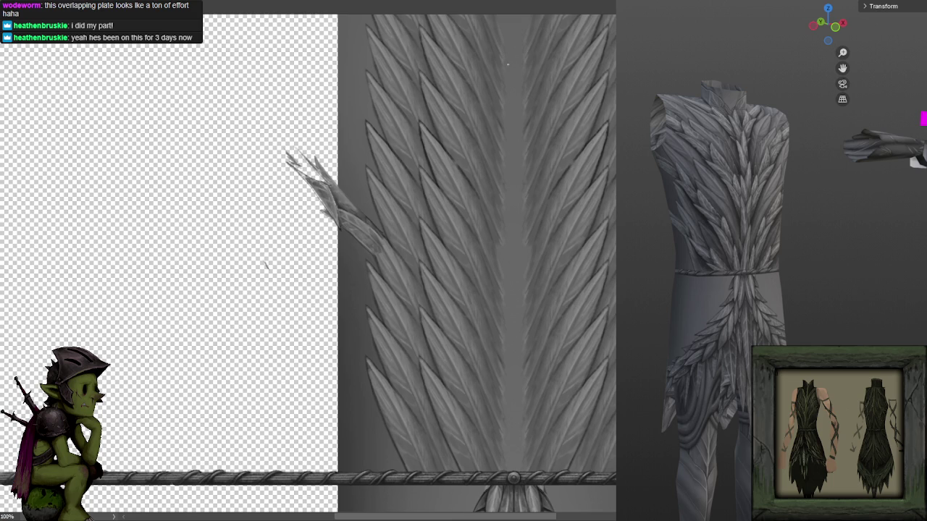
- Show all texture layers, hide the dark-striped layer, and move the leaf sprig across the seam
key("ctrl+z")
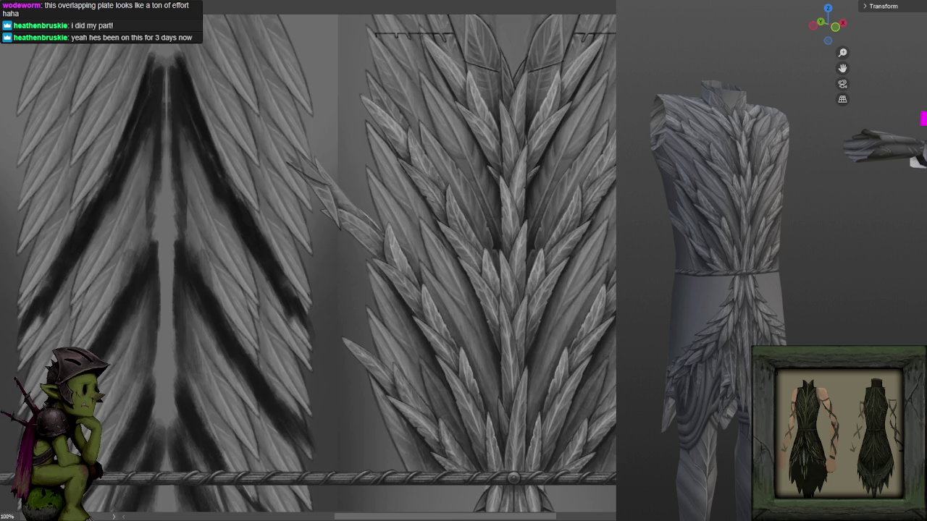
key("ctrl+shift+z")
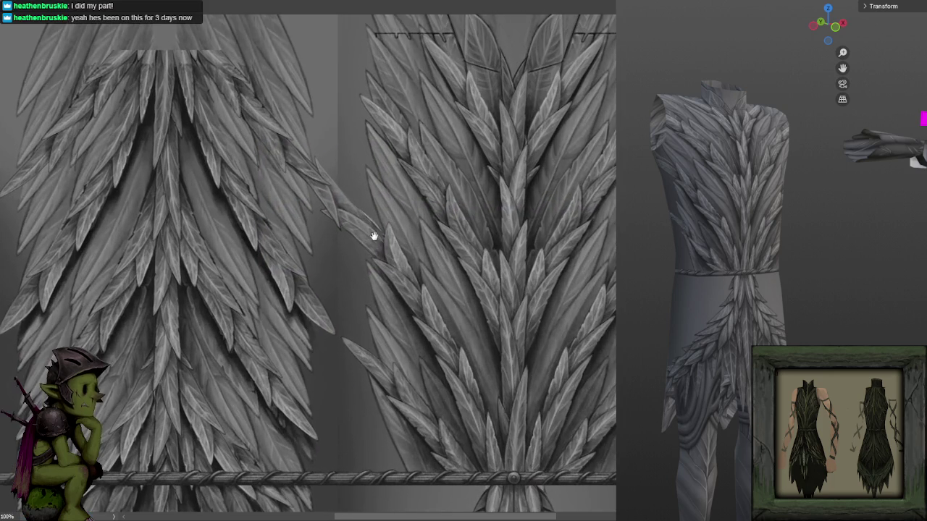
scroll(399, 253, "up", 1)
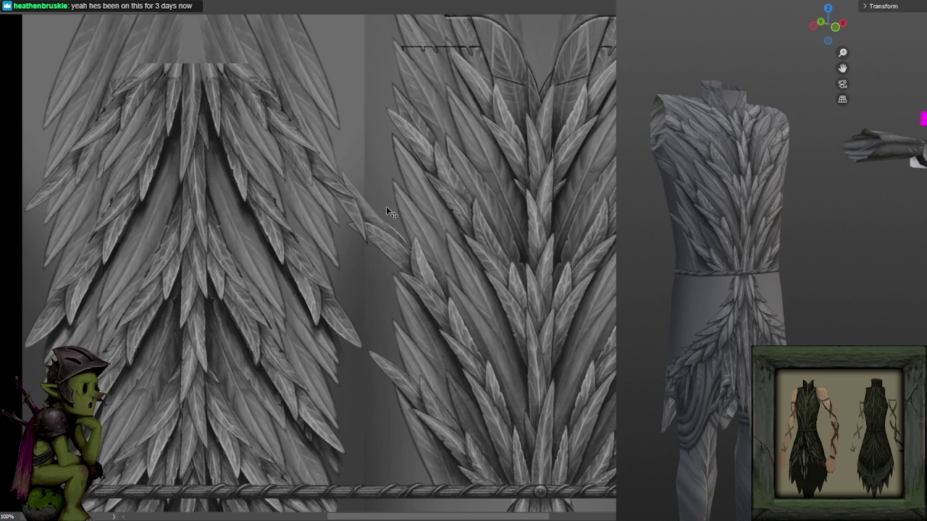
scroll(435, 208, "down", 1)
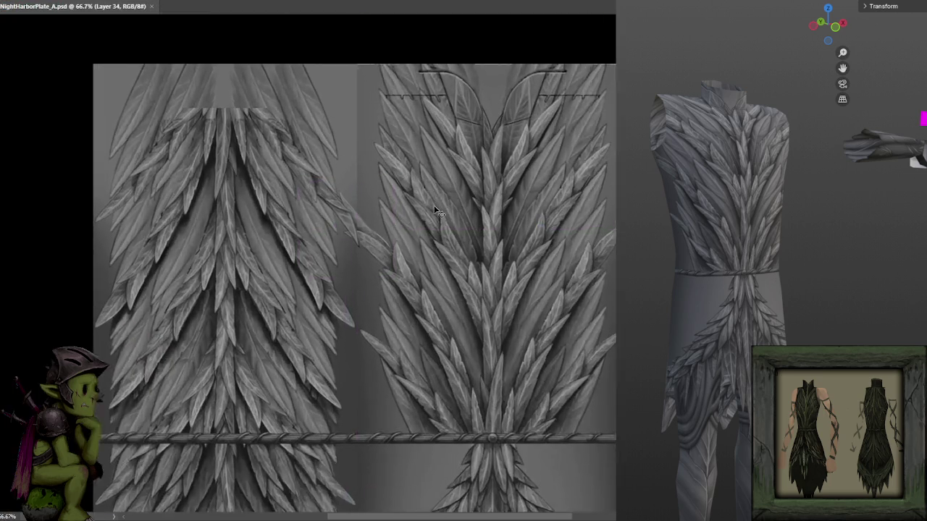
scroll(437, 210, "up", 1)
left_click_drag(434, 205, 443, 213)
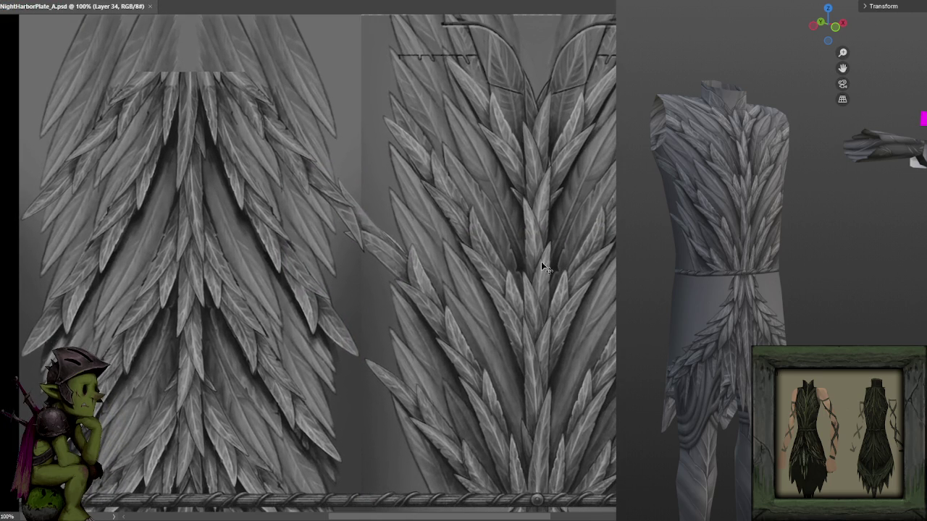
left_click_drag(391, 188, 333, 260)
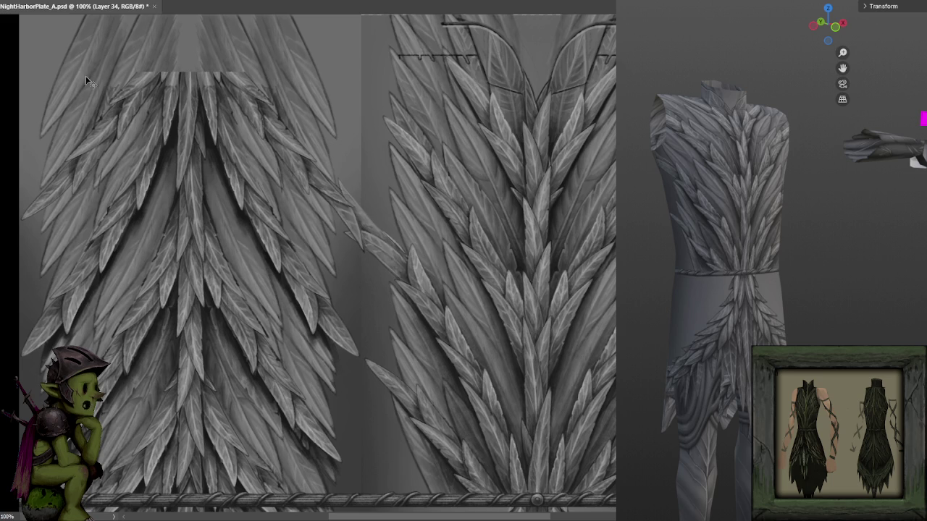
left_click_drag(390, 246, 372, 249)
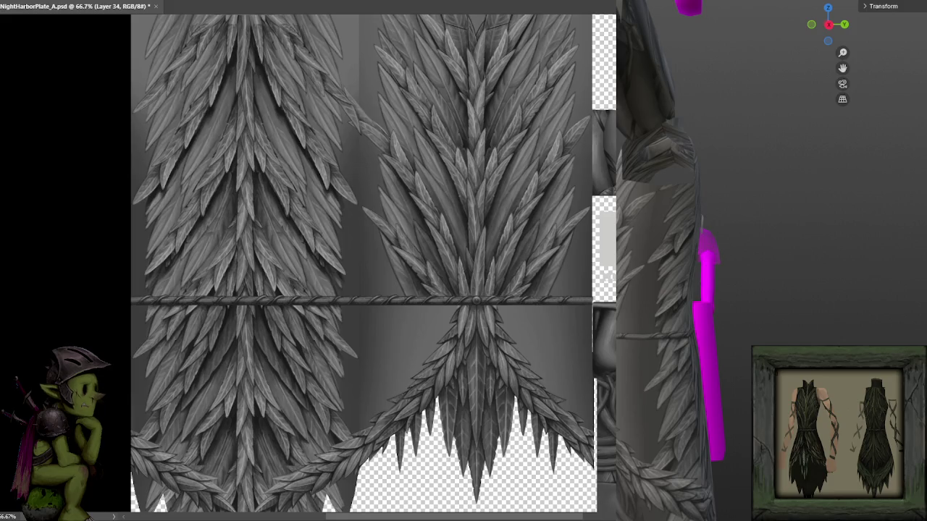
- Toggle undo/redo to compare the feather strand bridging the columns
key("ctrl+z")
left_click_drag(461, 145, 490, 234)
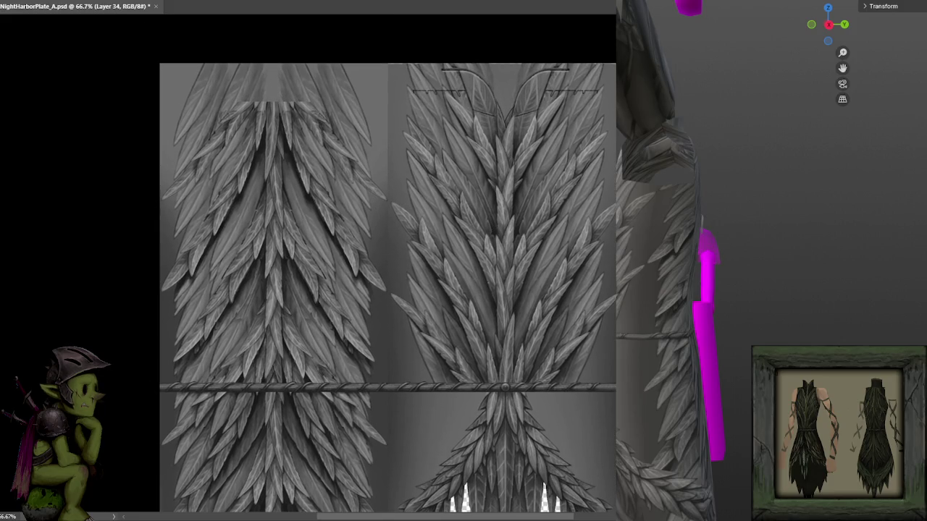
key("ctrl+shift+z")
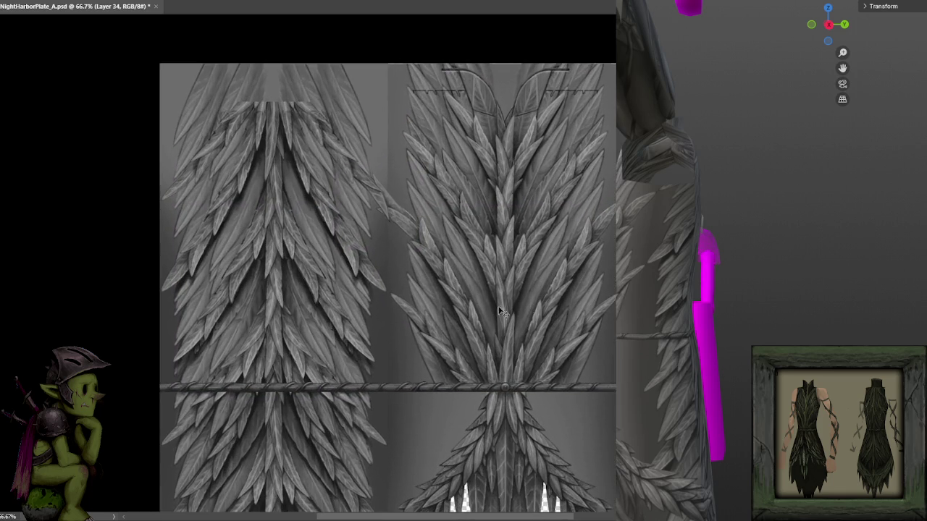
left_click_drag(488, 302, 492, 272)
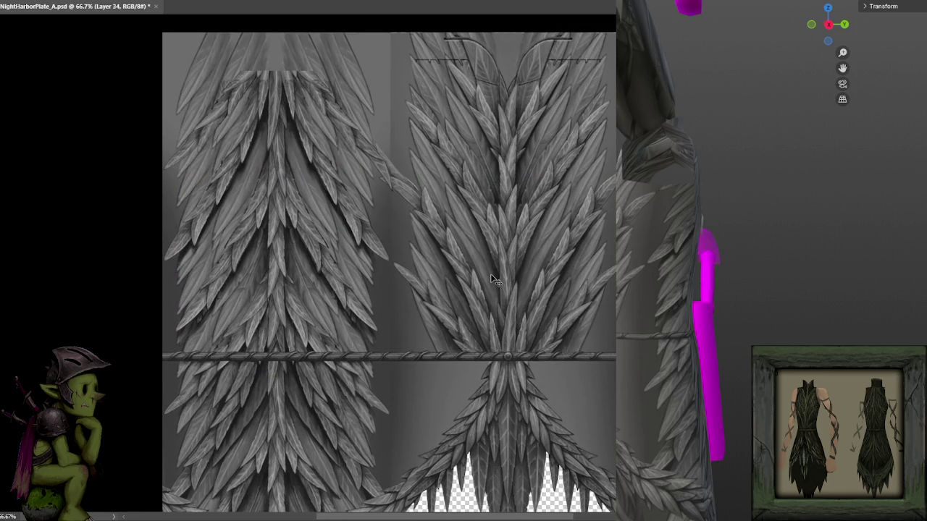
left_click_drag(481, 217, 455, 205)
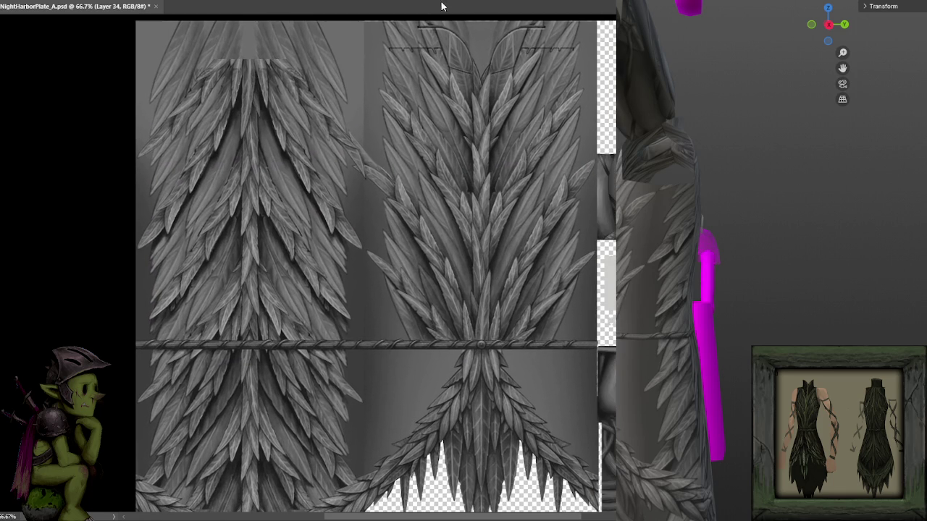
- Delete and restore the seam leaf detail, then paste a single leaf between the columns
key("Delete")
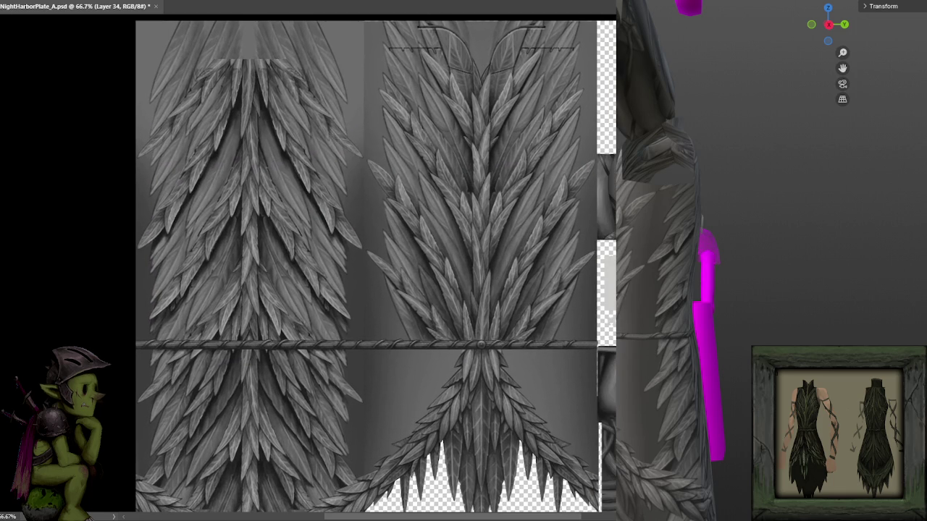
key("ctrl+z")
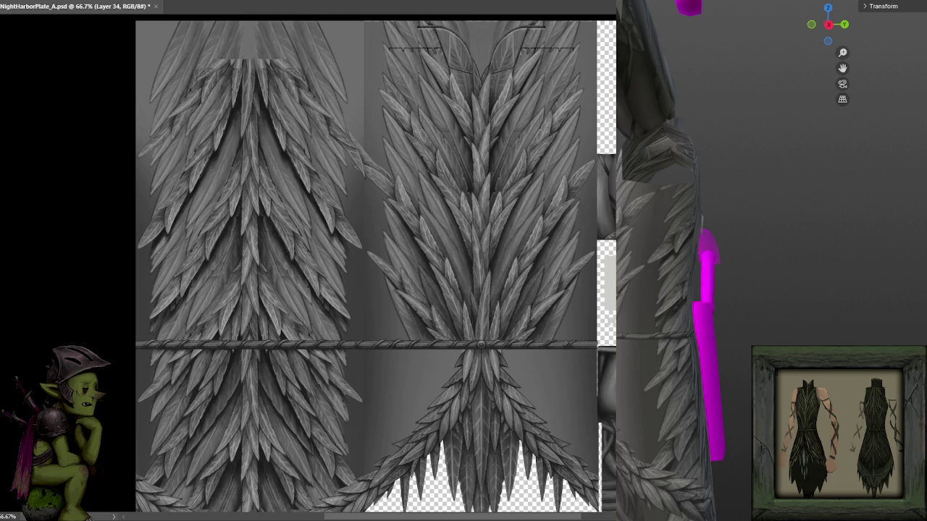
key("Delete")
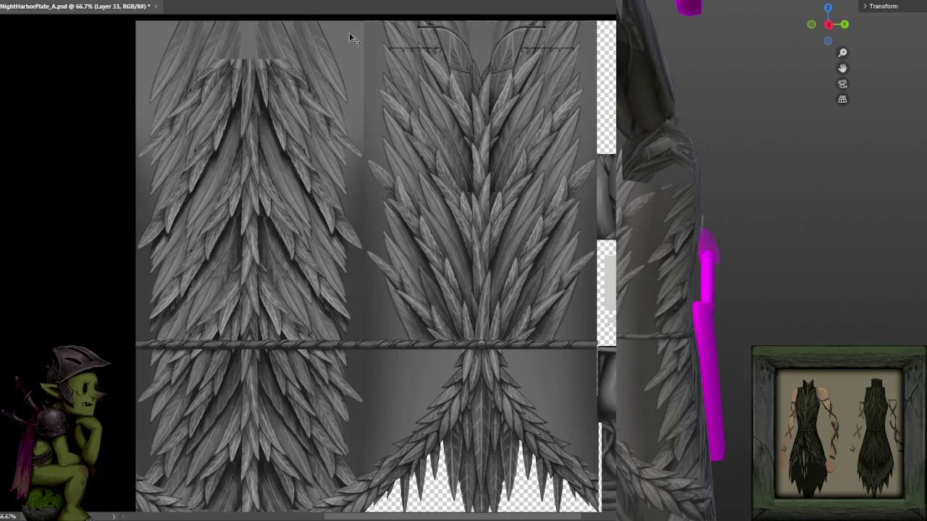
key("ctrl+z")
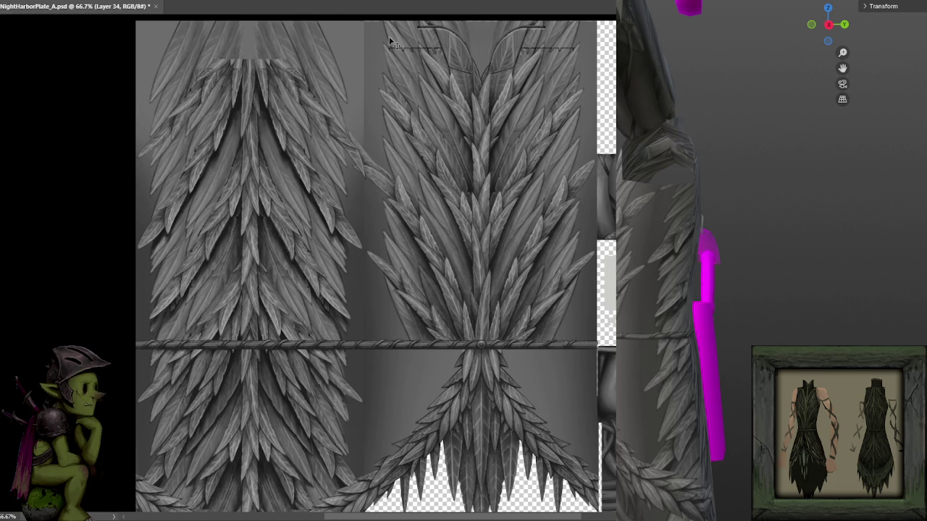
key("ctrl+z")
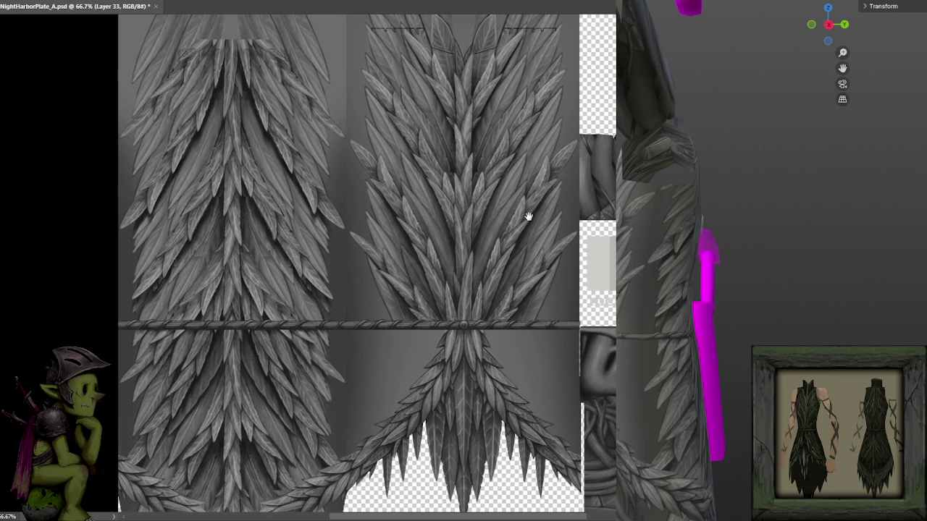
left_click_drag(546, 238, 529, 218)
key("ctrl+z")
key("ctrl+z")
key("ctrl+z")
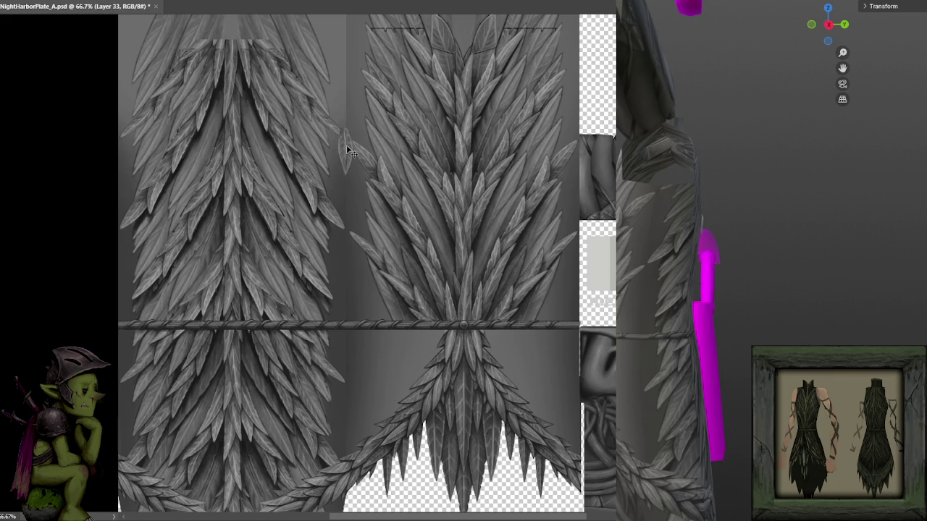
- Rotate the extra leaf about 40° and place it on the seam
mouse_move(348, 150)
left_mouse_down()
mouse_move(564, 204)
mouse_move(364, 176)
mouse_move(384, 152)
mouse_move(376, 140)
mouse_move(358, 224)
mouse_move(375, 152)
mouse_move(362, 164)
mouse_move(375, 186)
mouse_move(366, 183)
mouse_move(378, 190)
mouse_move(384, 181)
mouse_move(349, 179)
mouse_move(372, 166)
mouse_move(362, 160)
left_mouse_up()
key("ctrl+plus")
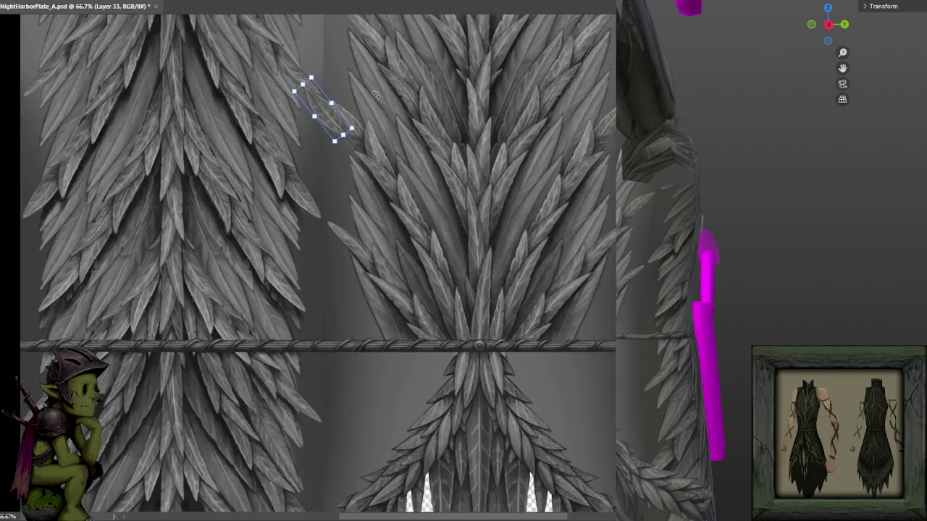
mouse_move(438, 157)
left_mouse_down()
mouse_move(368, 253)
mouse_move(367, 243)
left_mouse_up()
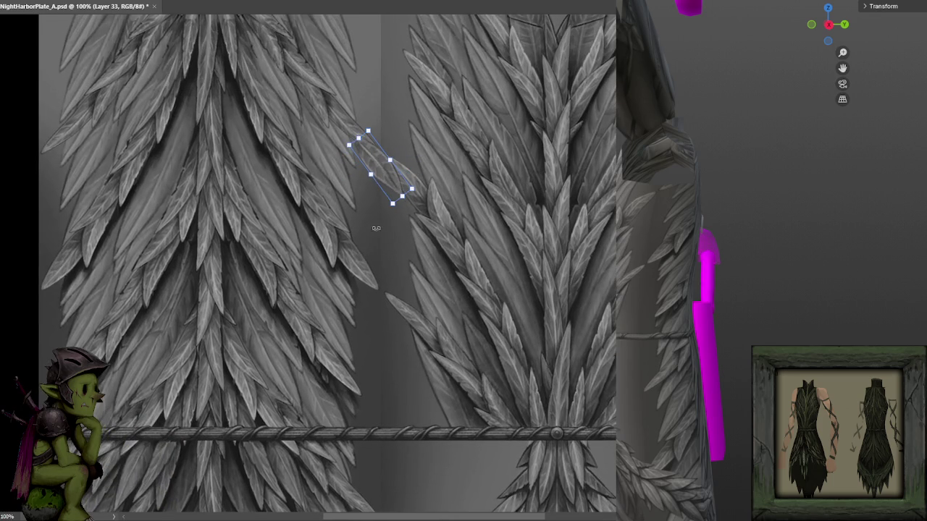
left_click_drag(388, 171, 362, 158)
key("Return")
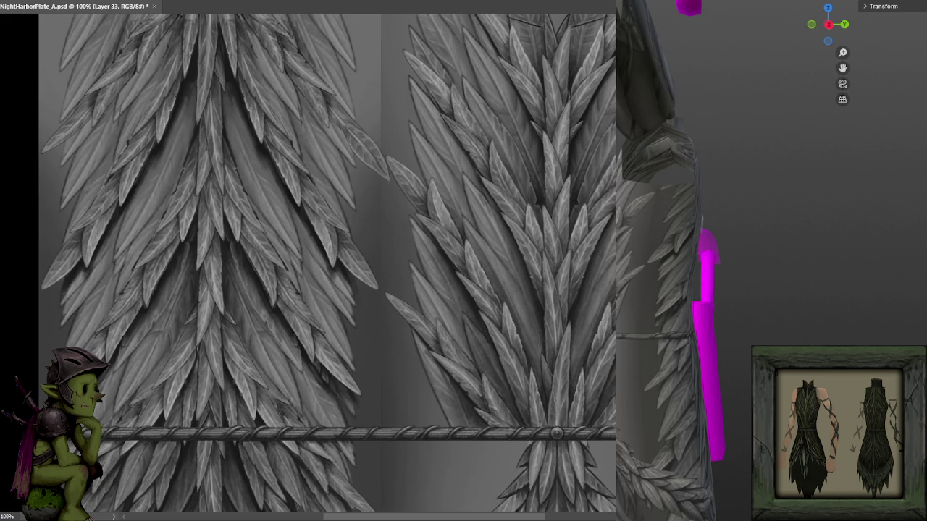
- Restore the shorter leaf tip, nudge it down about 15 px, and check its layer
key("ctrl+z")
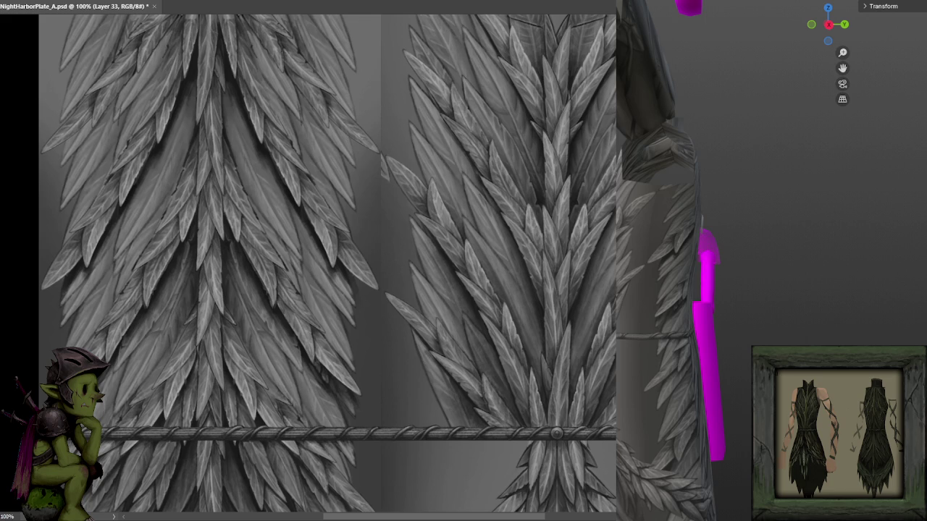
key("ctrl+z")
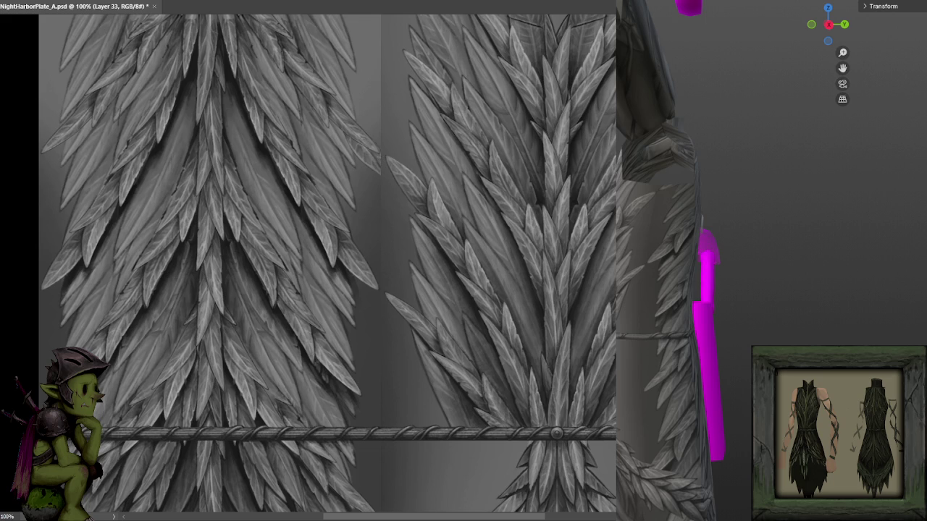
mouse_move(365, 162)
left_mouse_down()
mouse_move(375, 173)
mouse_move(371, 164)
left_mouse_up()
left_click(371, 200)
left_click(369, 158)
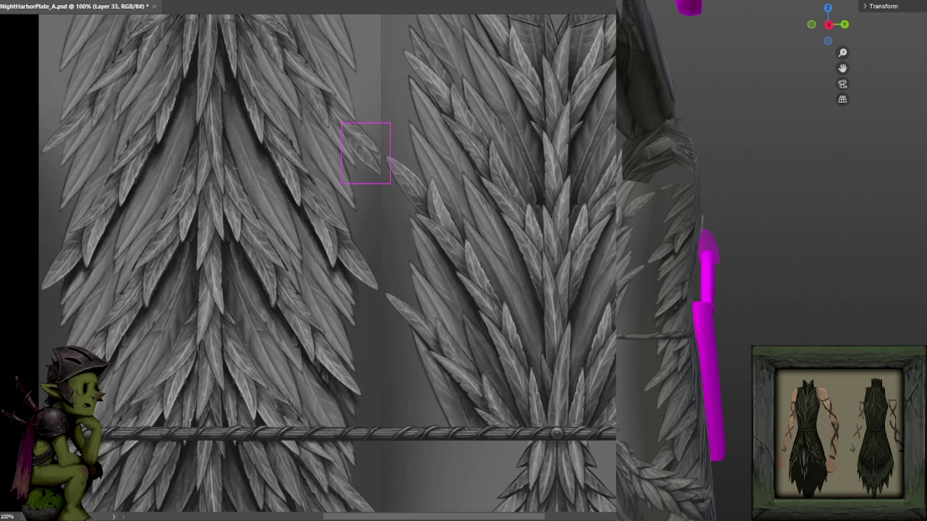
- Nudge the bridging leaf slightly right and bring the lower seam area into view
key("shift+Right")
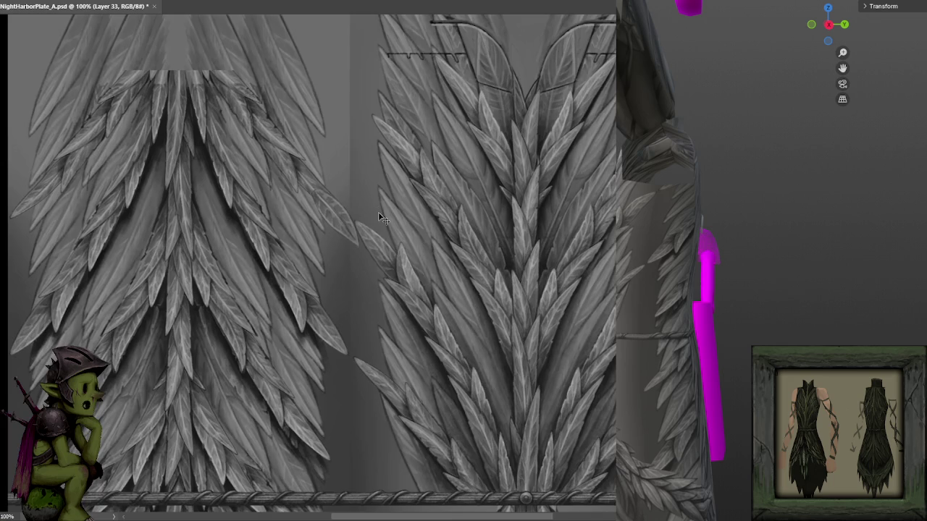
left_click_drag(378, 209, 406, 214)
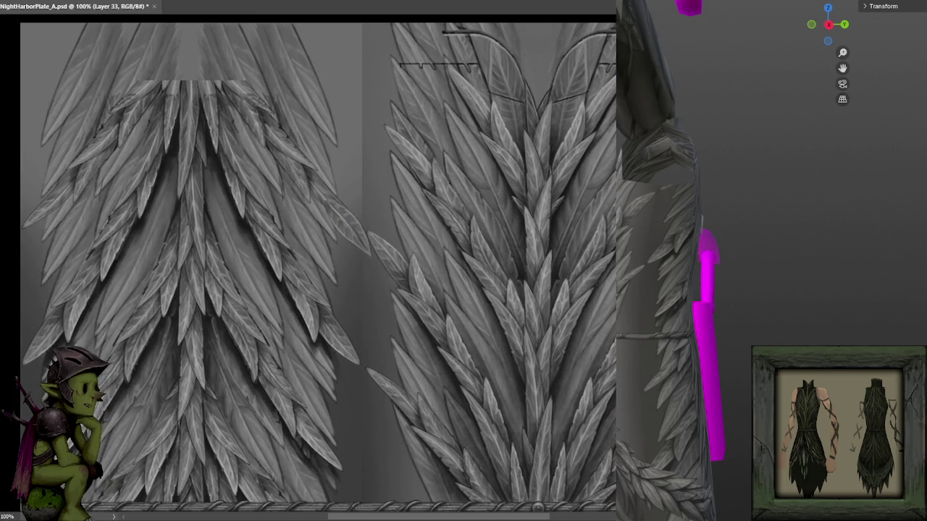
key("KP_6")
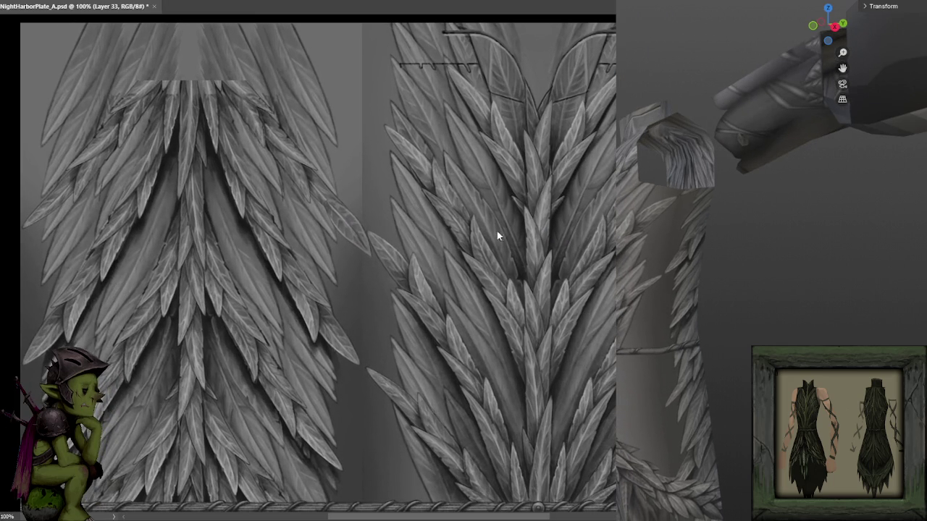
key("ctrl+minus")
mouse_move(459, 296)
left_mouse_down()
mouse_move(441, 170)
mouse_move(450, 122)
left_mouse_up()
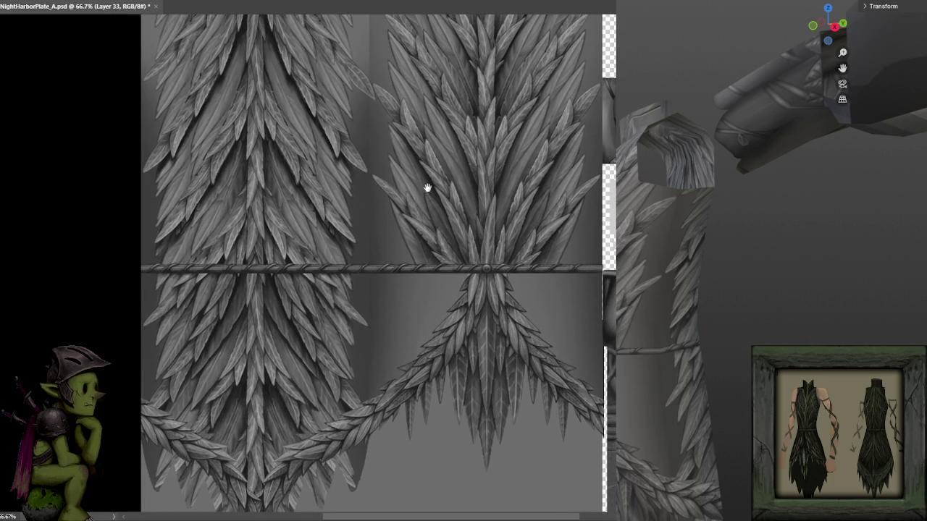
left_click_drag(427, 184, 464, 129)
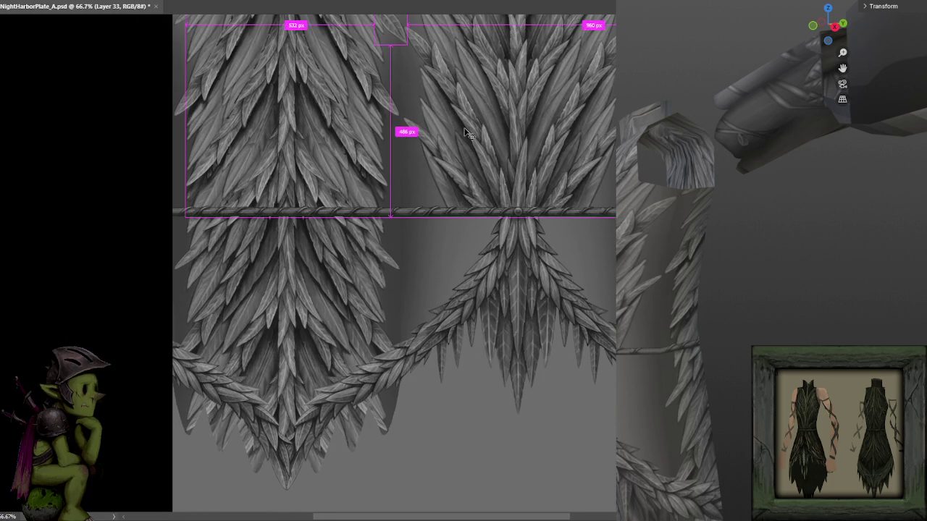
- Outline the V-shaped leaf band below the lower seam on Layer 34
key("ctrl+plus")
key("b")
key("ctrl+minus")
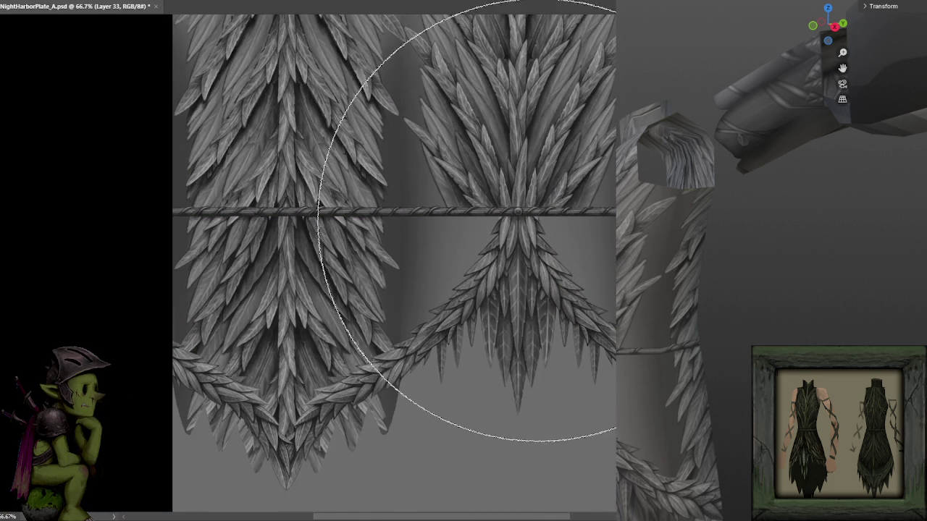
left_click_drag(507, 209, 492, 244)
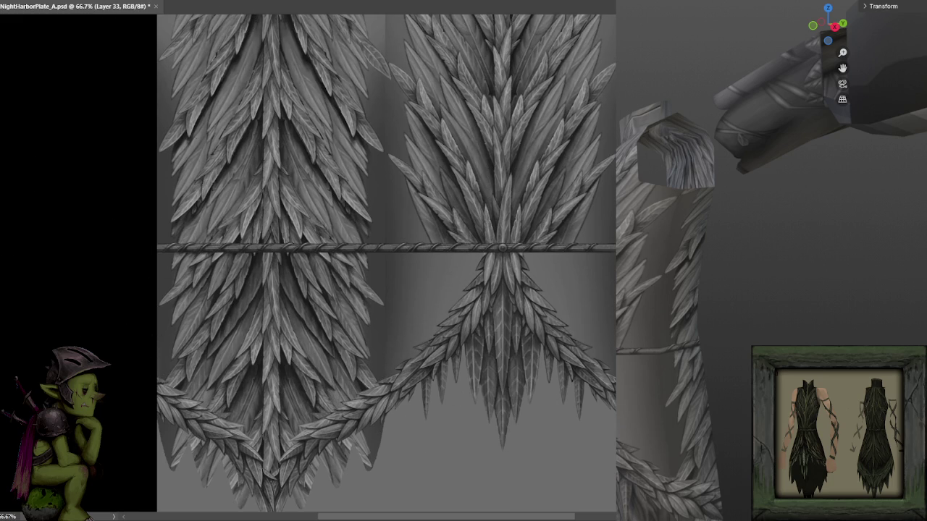
mouse_move(488, 306)
left_mouse_down()
mouse_move(531, 215)
mouse_move(521, 196)
left_mouse_up()
key("ctrl+plus")
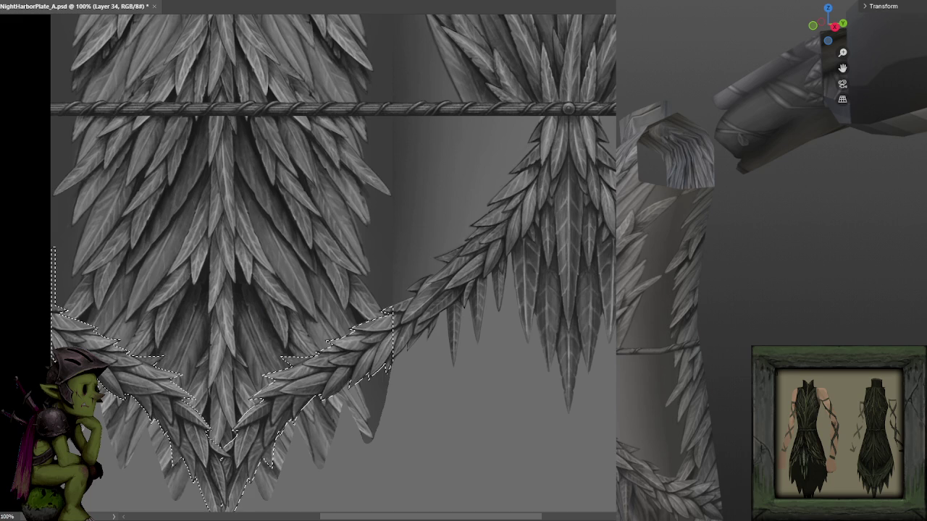
- Fill the selected V-shaped leaf band with bright green using the Paint Bucket
right_click(85, 209)
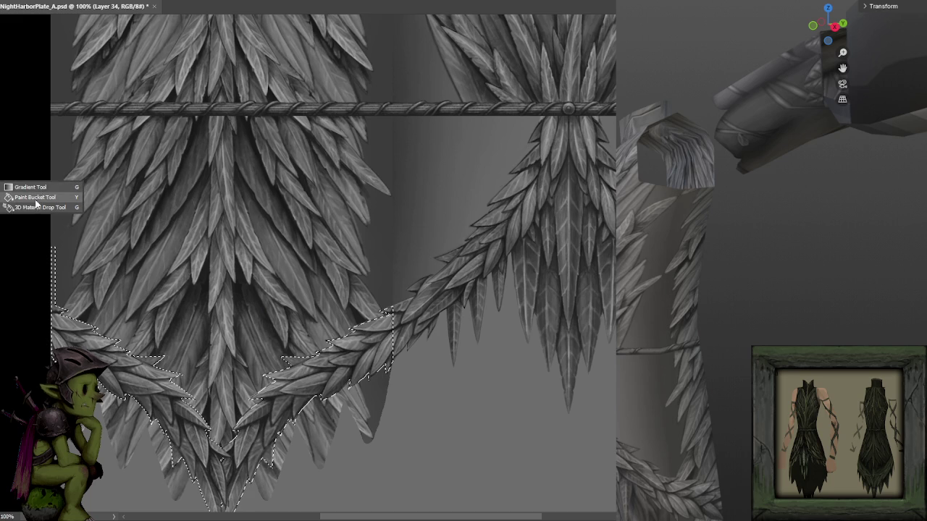
left_click(37, 199)
key("F6")
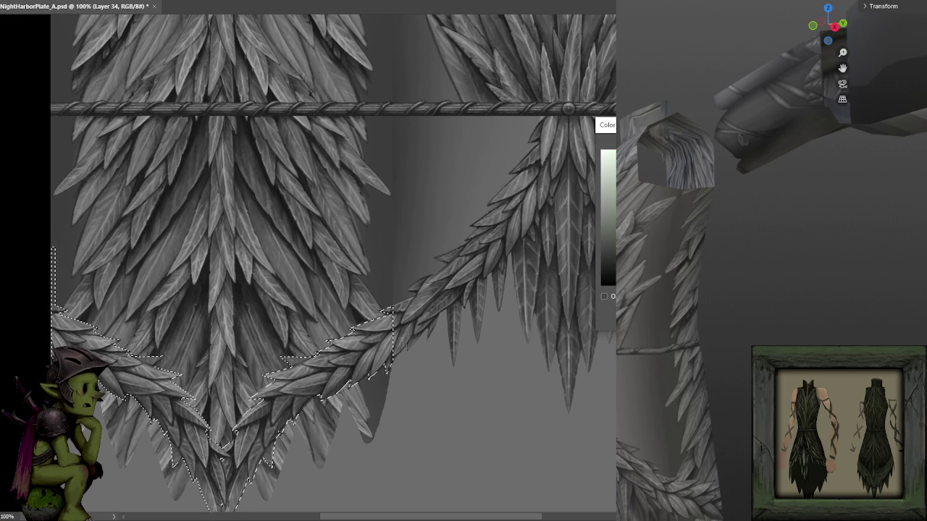
key("F6")
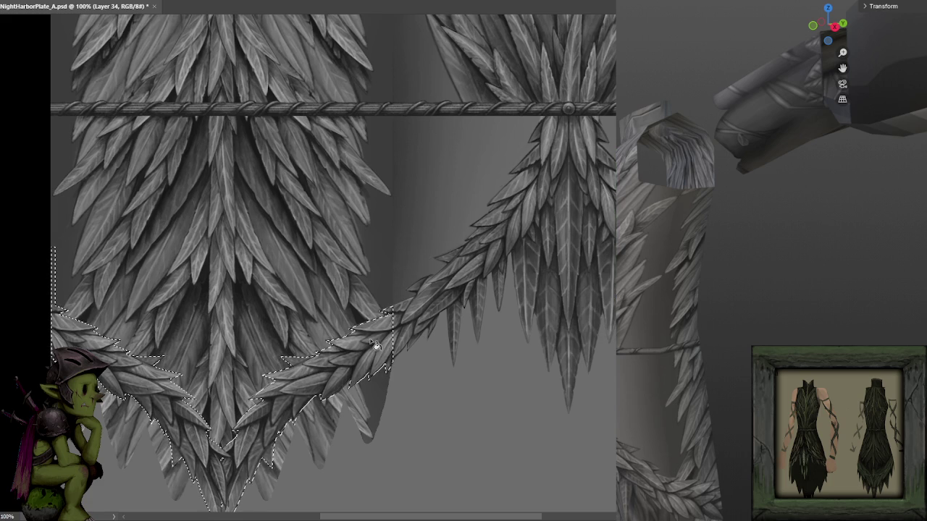
left_click(367, 349)
- Select and delete the stray thin green strip, then deselect
mouse_move(369, 351)
left_mouse_down()
mouse_move(449, 319)
mouse_move(508, 220)
left_mouse_up()
scroll(203, 254, "up", 2)
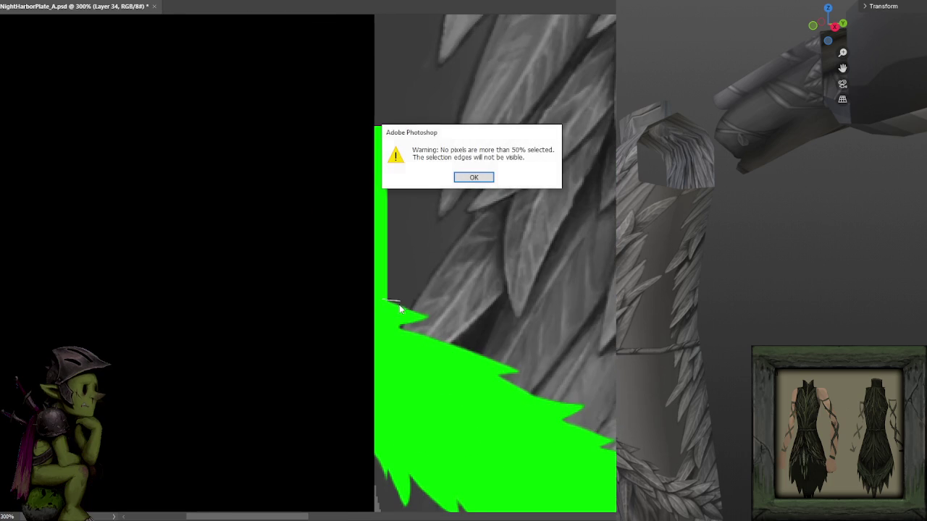
key("Return")
left_click_drag(404, 309, 401, 300)
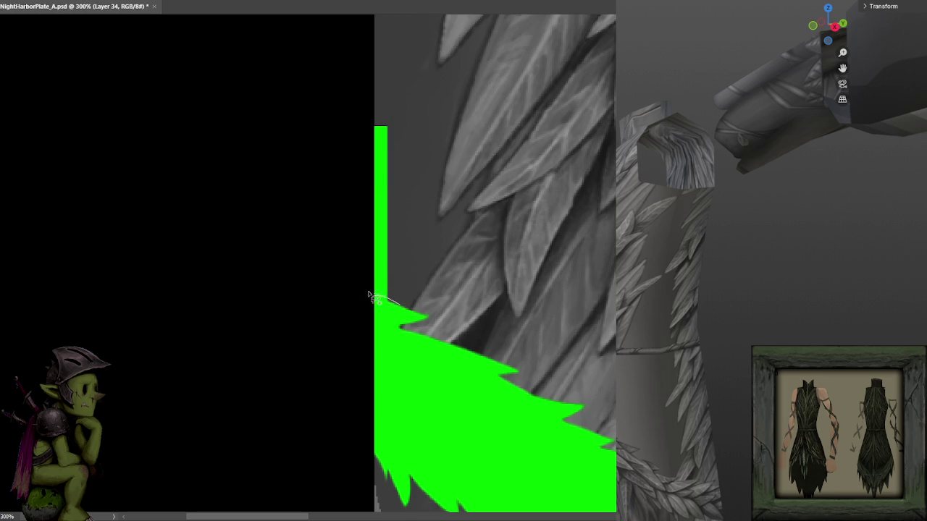
key("Delete")
key("ctrl+d")
- Inspect the green mask, briefly hiding the feather texture to check its coverage
scroll(391, 283, "up", 1)
scroll(405, 275, "up", 1)
scroll(419, 262, "up", 1)
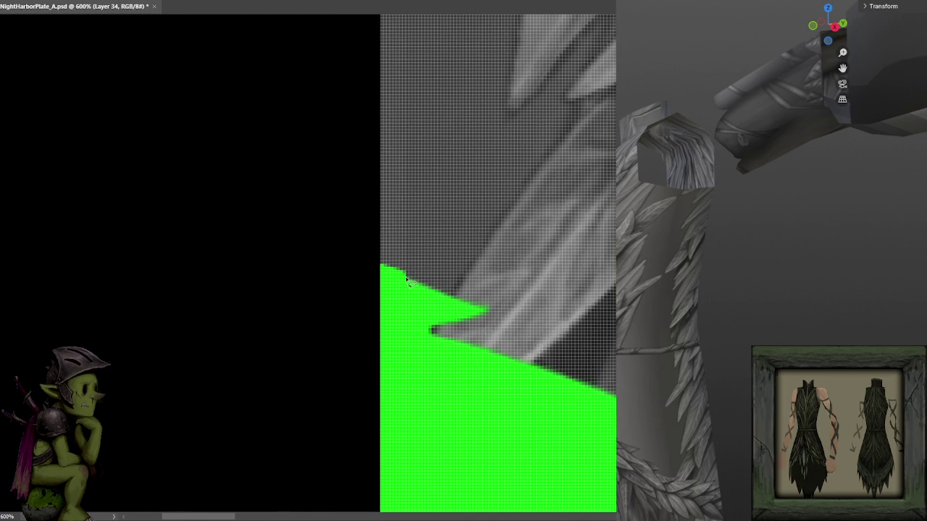
left_click_drag(380, 186, 416, 218)
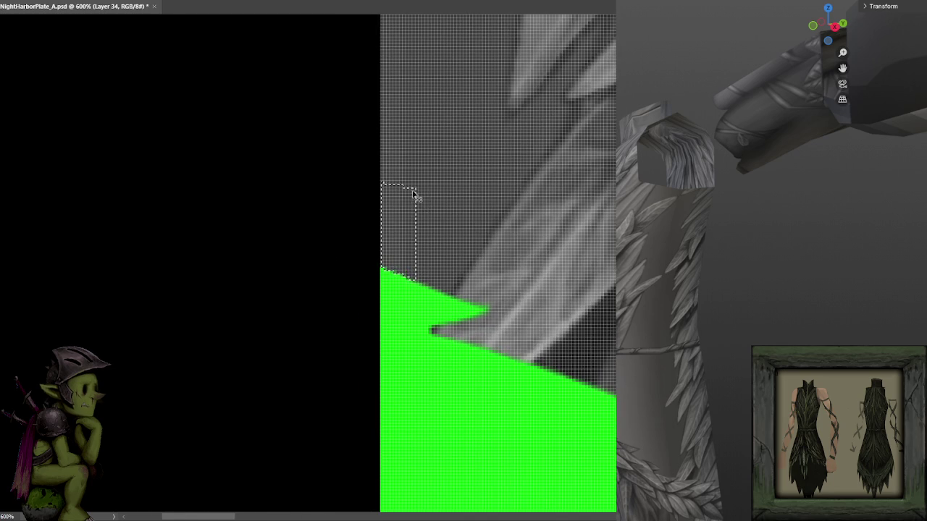
scroll(531, 234, "down", 1)
scroll(531, 234, "down", 1)
scroll(531, 234, "down", 2)
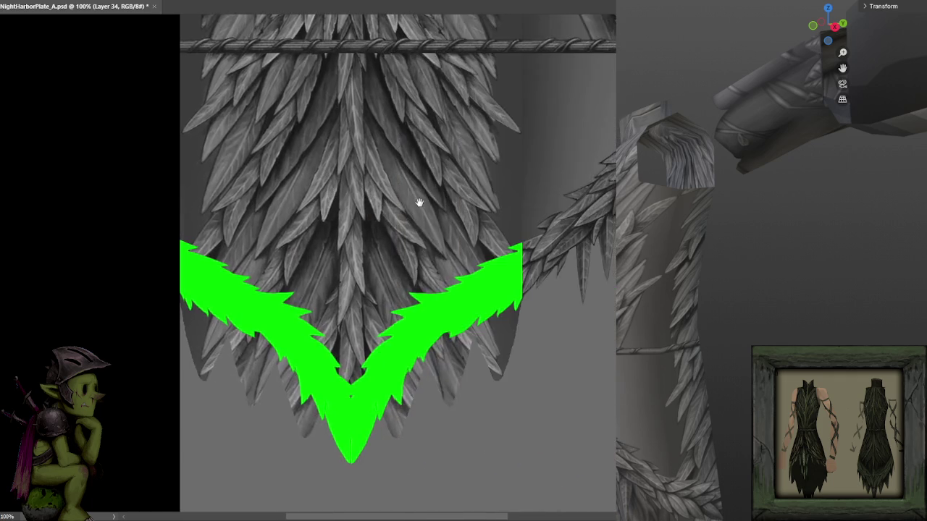
scroll(419, 200, "down", 1)
scroll(521, 236, "up", 1)
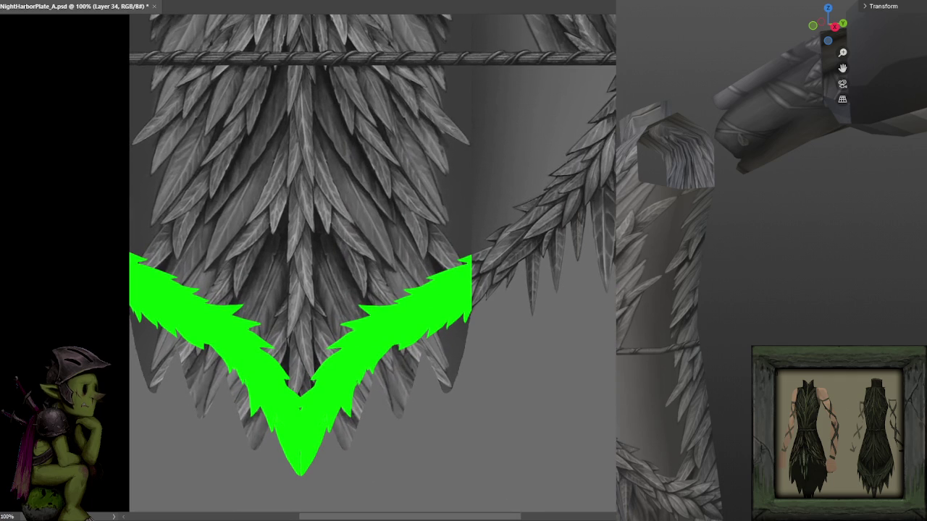
key("ctrl+comma")
key("ctrl+comma")
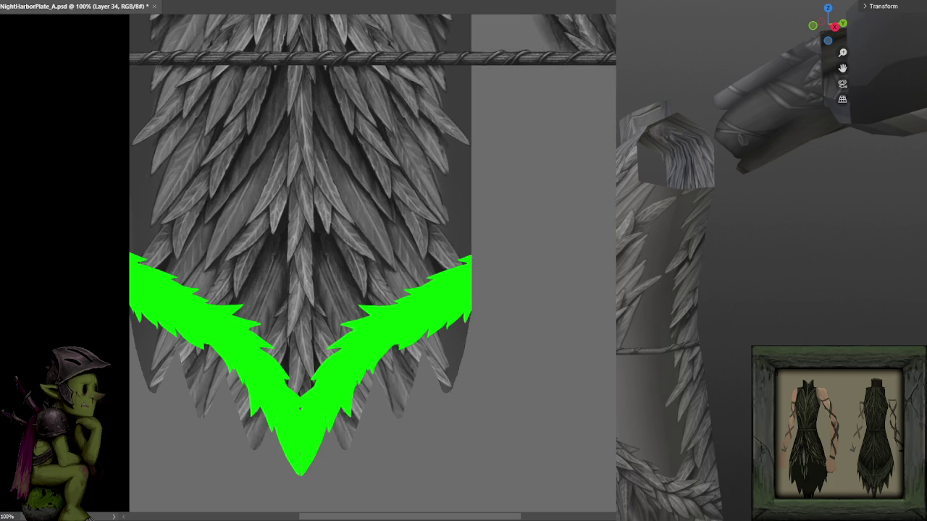
- Lasso the band's continuation past the green tip, then cancel the unfinished selection
mouse_move(642, 276)
left_mouse_down()
mouse_move(602, 285)
mouse_move(573, 251)
left_mouse_up()
key("ctrl+plus")
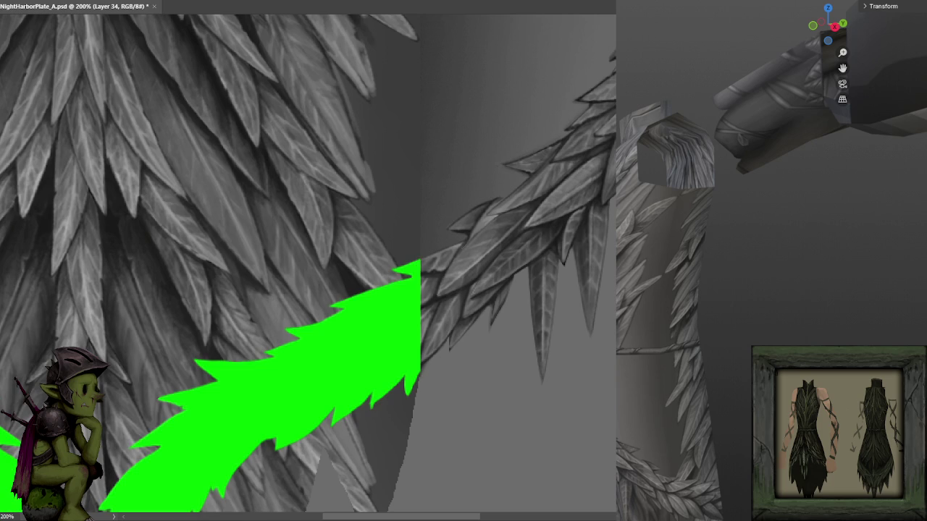
key("q")
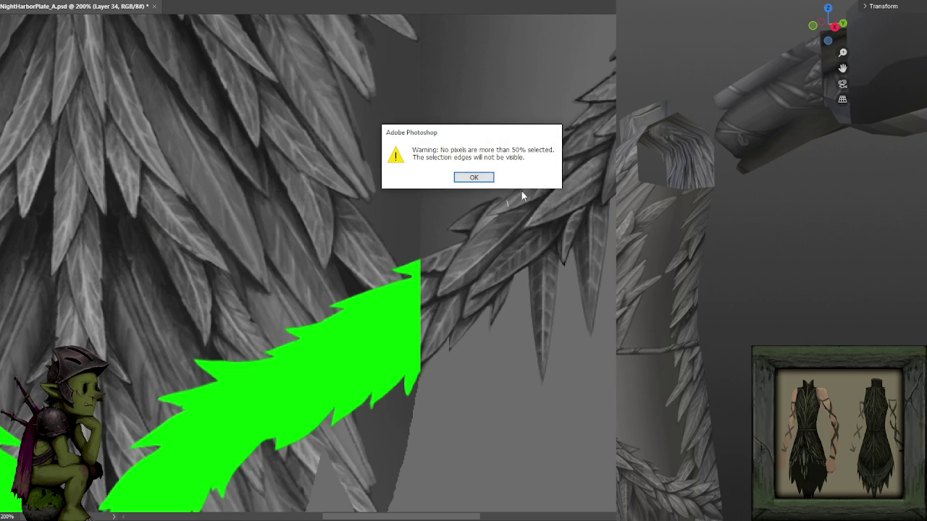
left_click(473, 177)
key("ctrl+plus")
left_click_drag(561, 159, 560, 160)
mouse_move(441, 196)
left_mouse_down()
mouse_move(505, 171)
mouse_move(527, 196)
mouse_move(492, 312)
mouse_move(475, 321)
mouse_move(429, 239)
left_mouse_up()
left_click(485, 330)
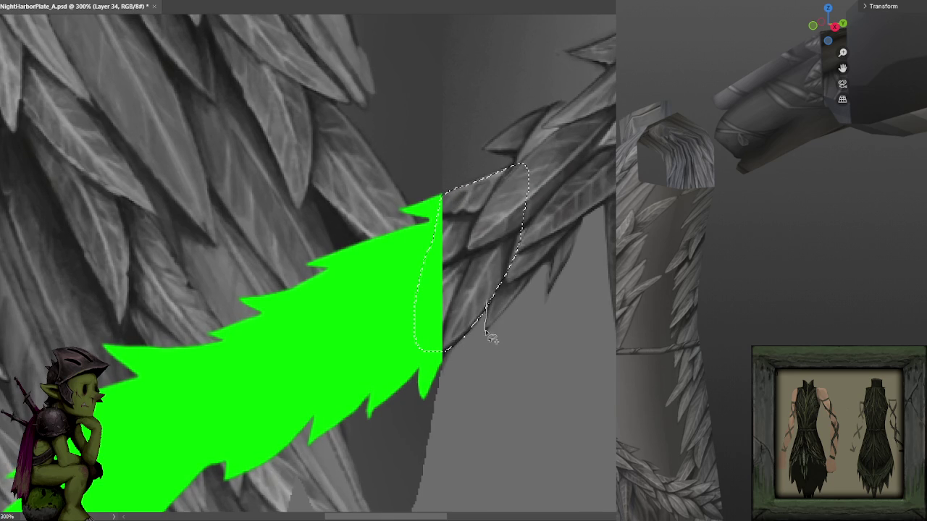
mouse_move(550, 257)
left_mouse_down()
mouse_move(537, 315)
mouse_move(505, 216)
mouse_move(472, 210)
mouse_move(548, 171)
mouse_move(551, 207)
mouse_move(522, 222)
left_mouse_up()
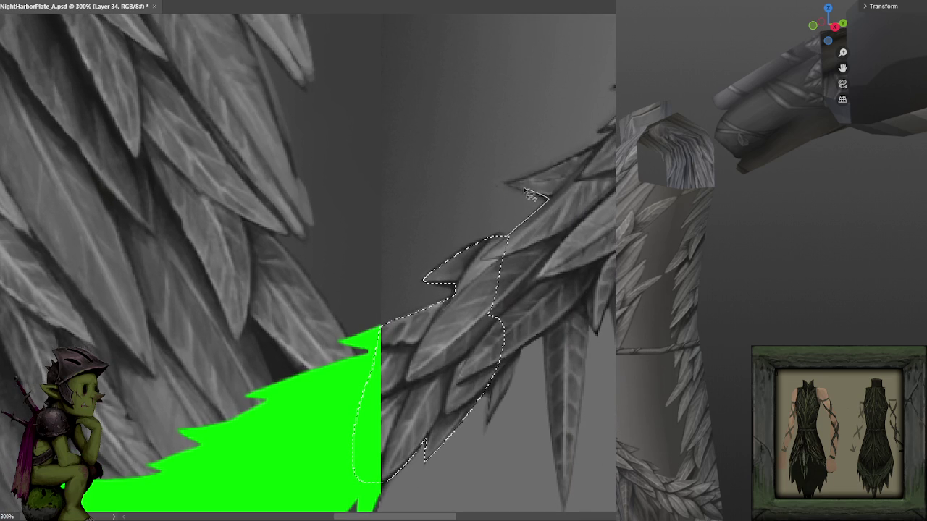
key("Escape")
scroll(610, 183, "down", 2)
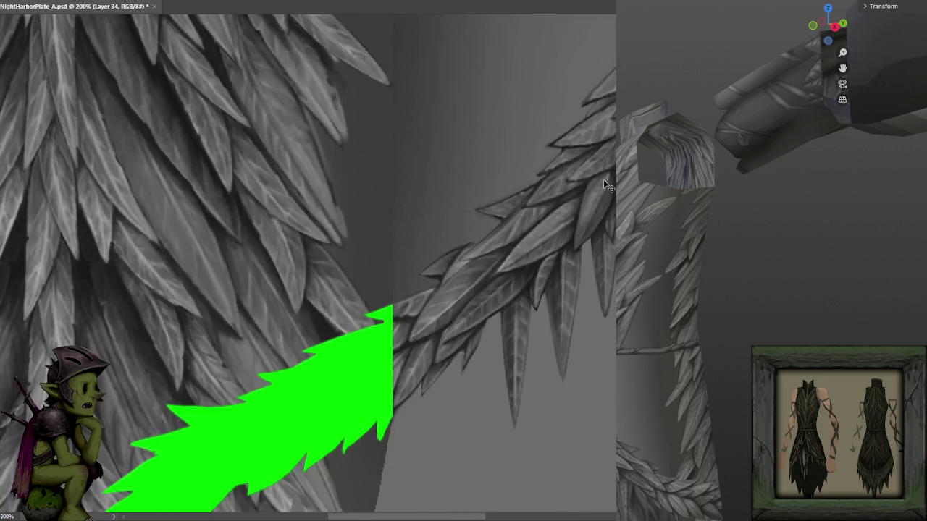
- Hide the green V-shaped fill and bring the lower feather area into view
scroll(610, 183, "down", 2)
scroll(609, 184, "down", 1)
key("ctrl+z")
scroll(403, 250, "up", 1)
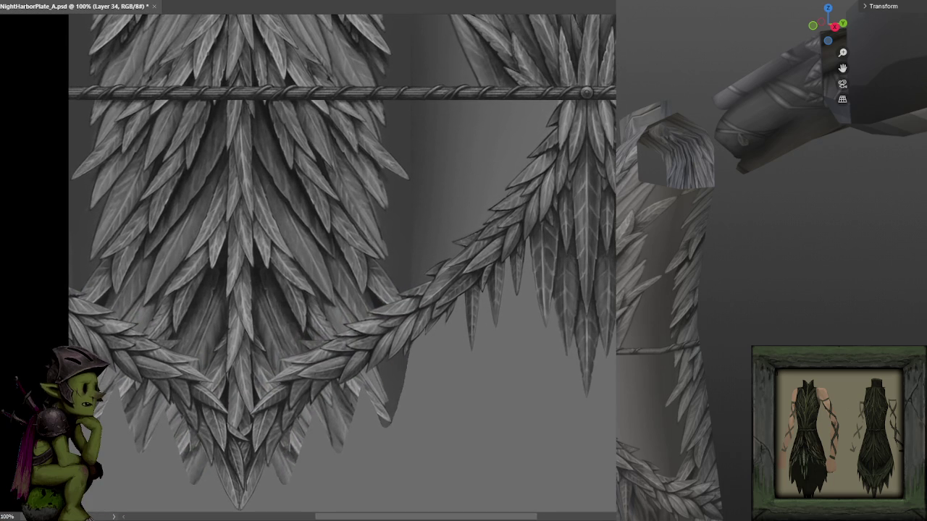
mouse_move(334, 291)
left_mouse_down()
mouse_move(461, 218)
mouse_move(454, 224)
left_mouse_up()
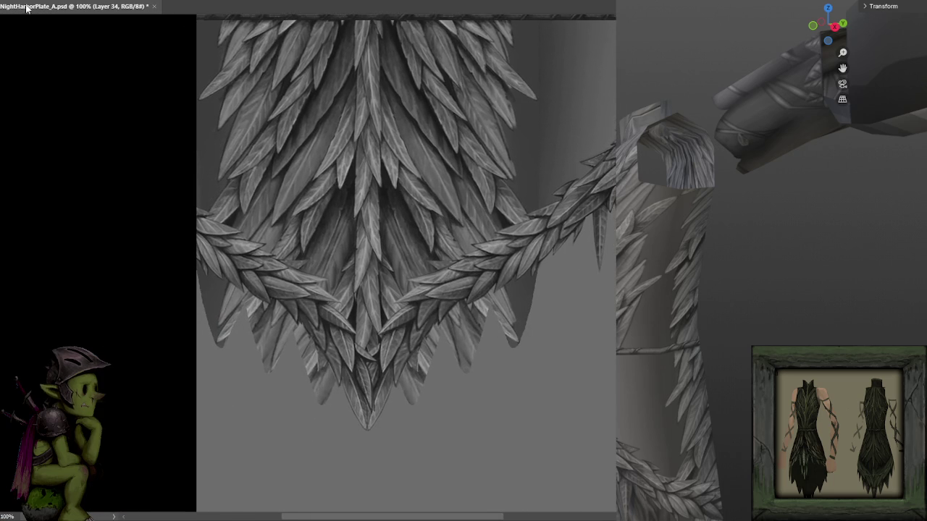
- Select Layer 22 from the feather artwork and zoom to 200% on the feather tips
left_click(414, 116)
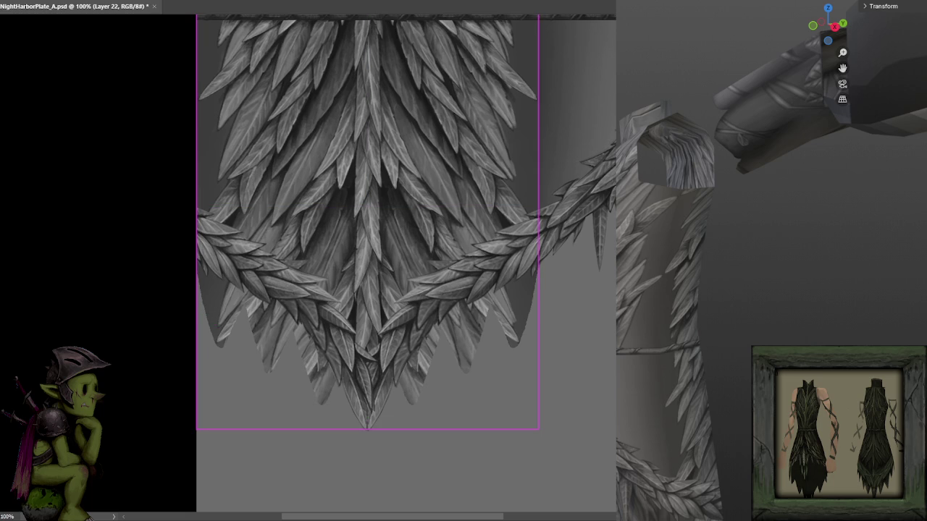
key("ctrl+comma")
key("ctrl+comma")
key("ctrl+comma")
key("ctrl+comma")
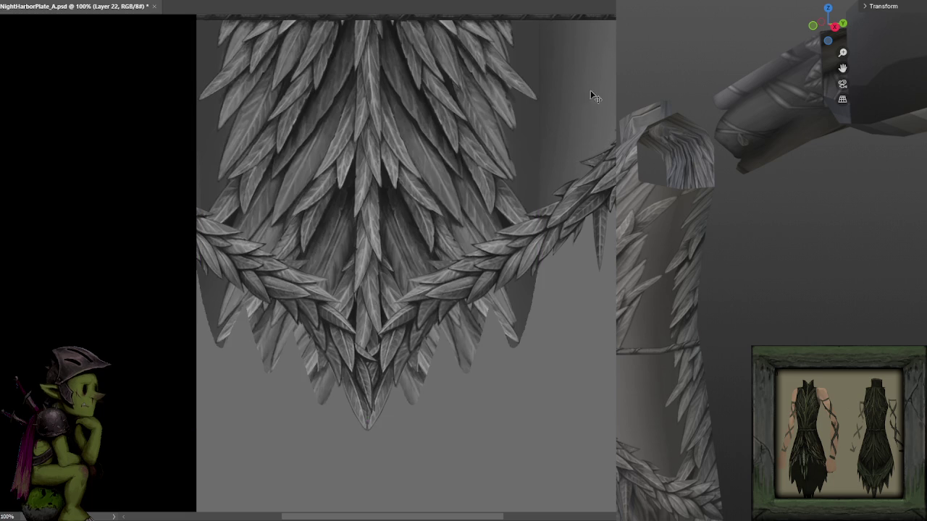
scroll(572, 108, "down", 1)
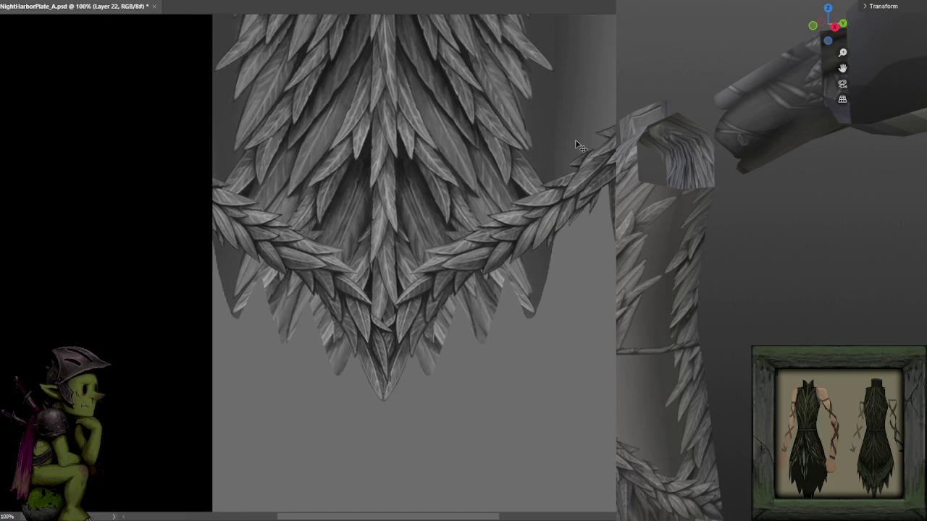
left_click_drag(538, 213, 540, 163)
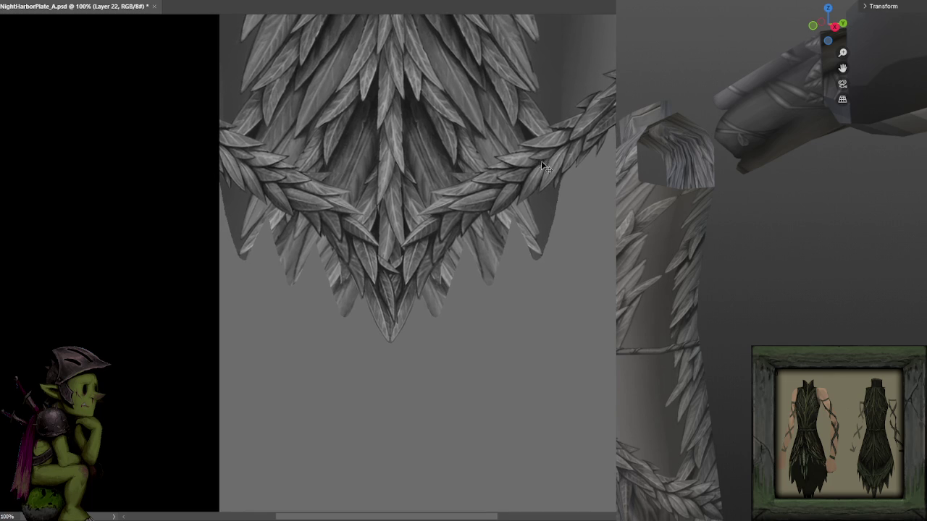
scroll(514, 138, "down", 1)
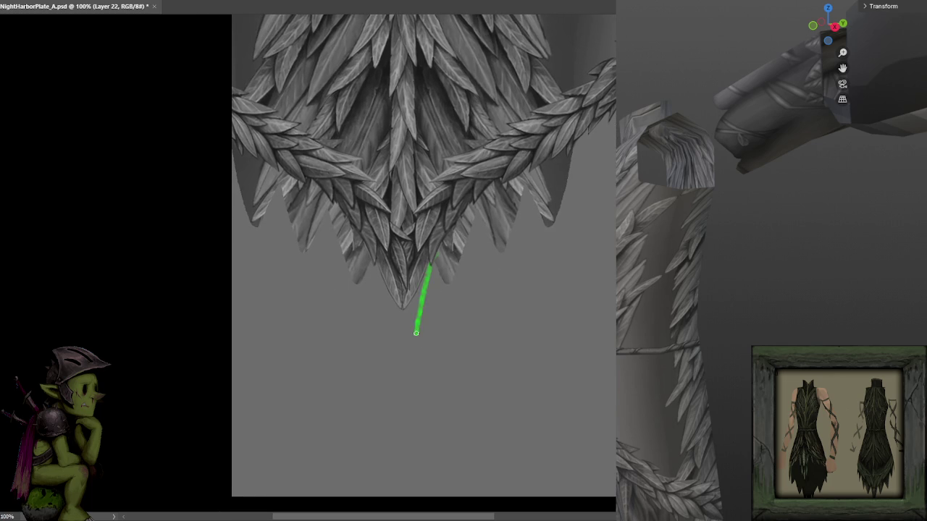
key("ctrl+minus")
key("ctrl+minus")
key("ctrl+minus")
key("ctrl+plus")
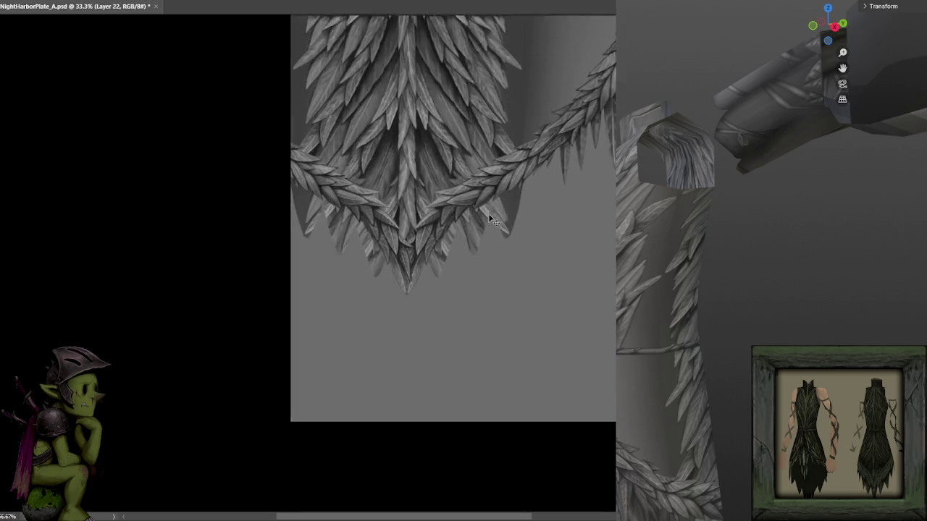
key("ctrl+plus")
key("ctrl+plus")
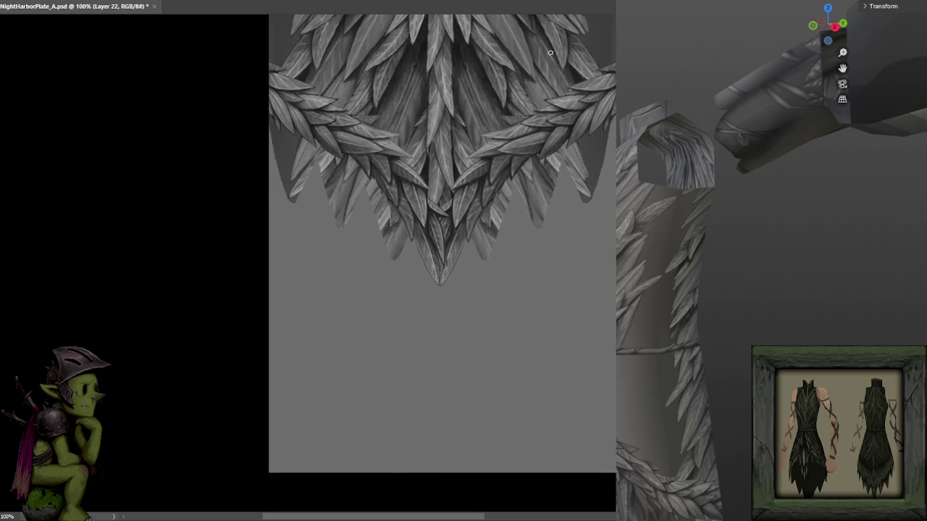
left_click_drag(486, 185, 505, 142)
key("ctrl+plus")
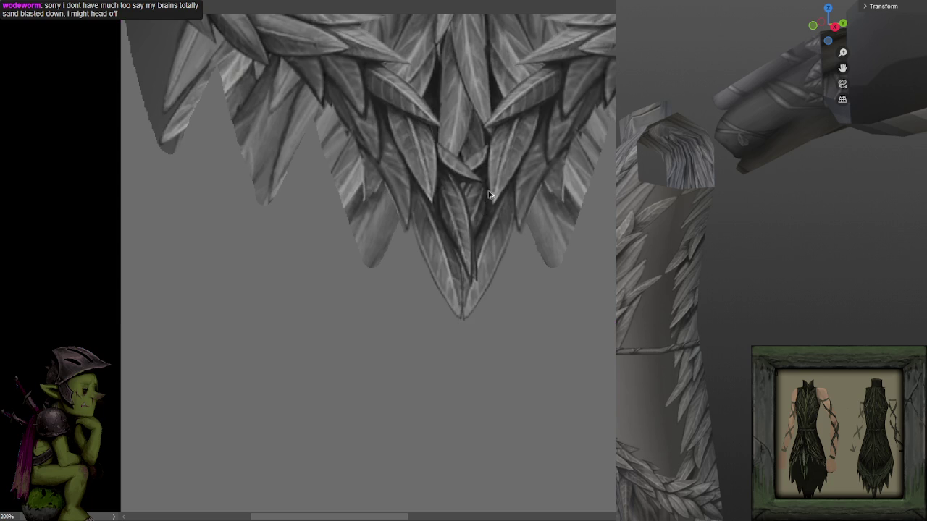
left_click(454, 0)
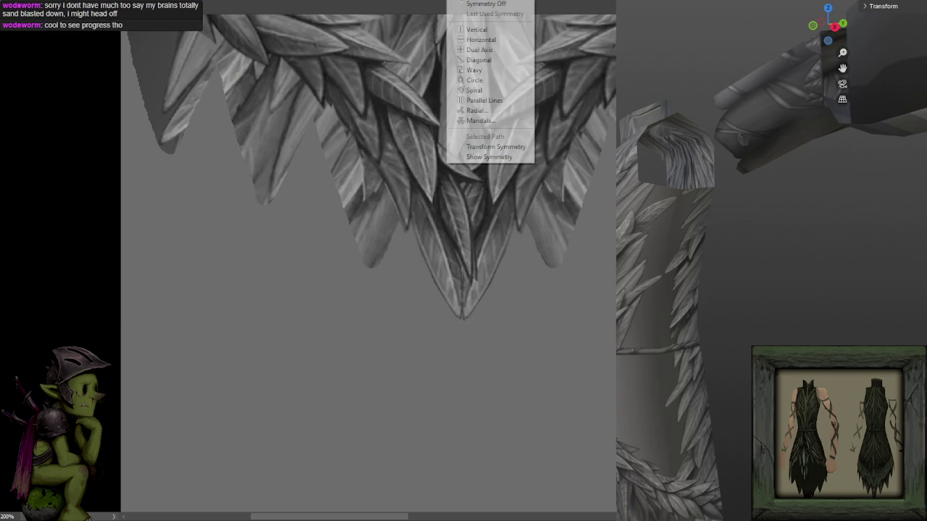
- Turn on Vertical paint symmetry and drag out its symmetry area
left_click(498, 31)
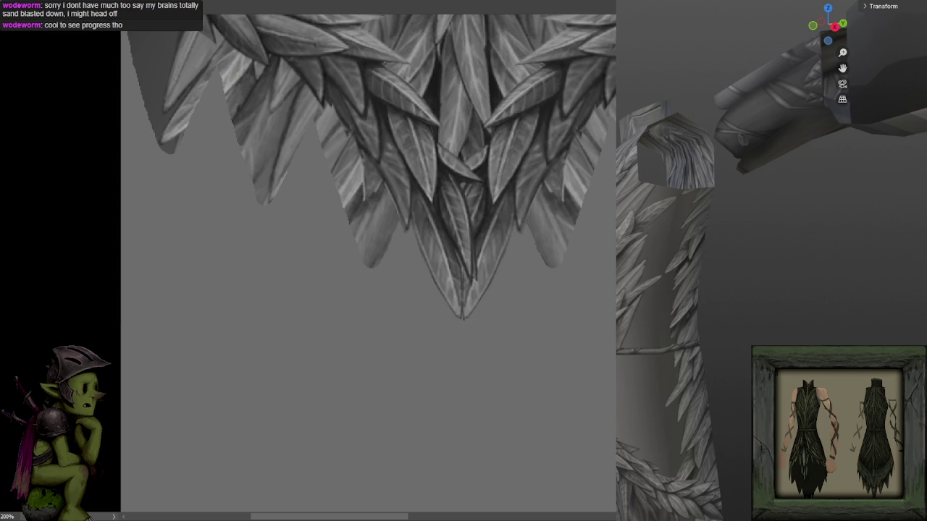
left_click(455, 1)
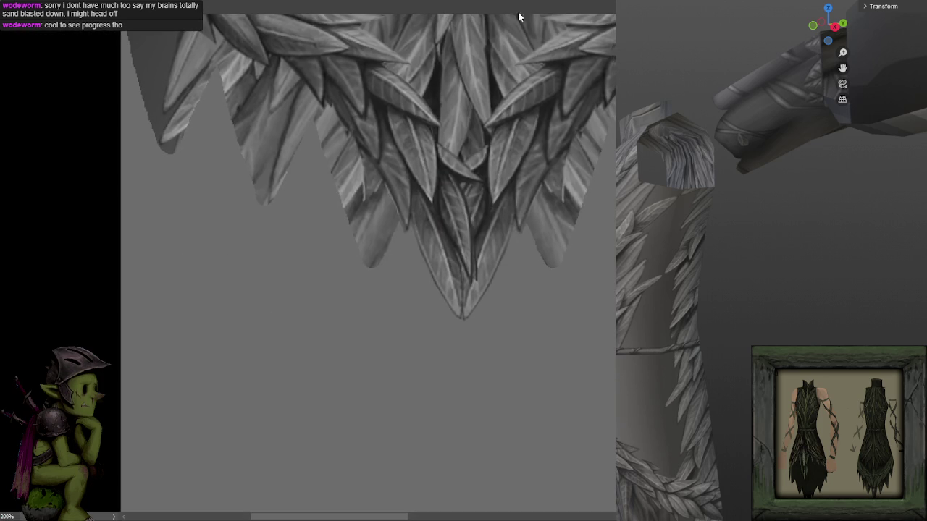
left_click(454, 2)
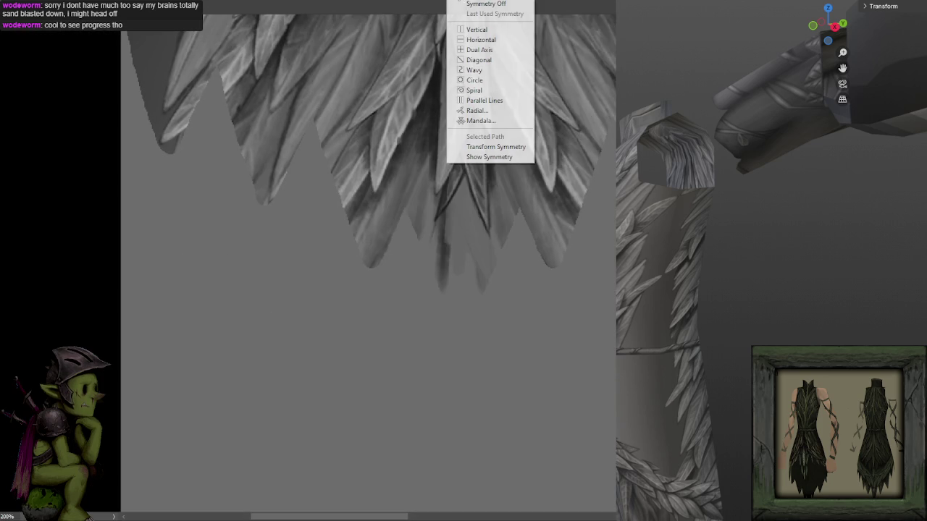
left_click(455, 1)
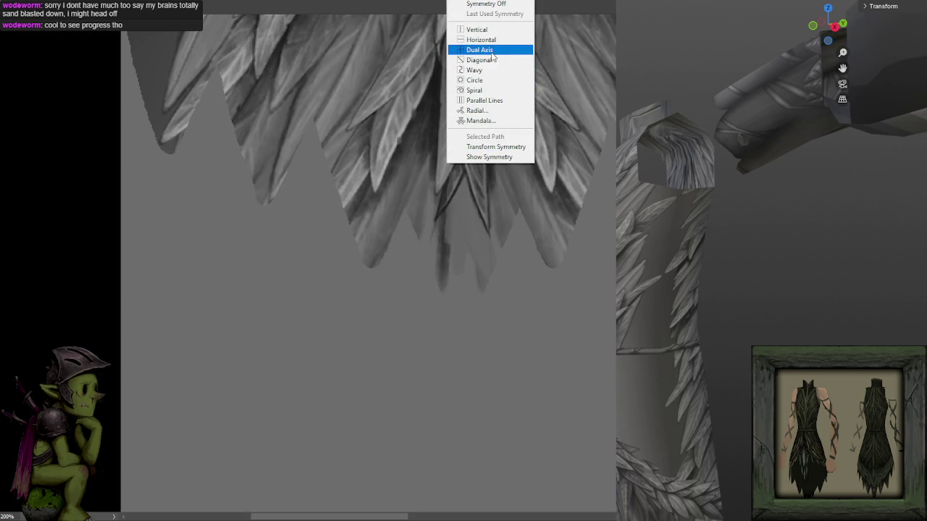
left_click(476, 29)
key("ctrl+minus")
key("ctrl+minus")
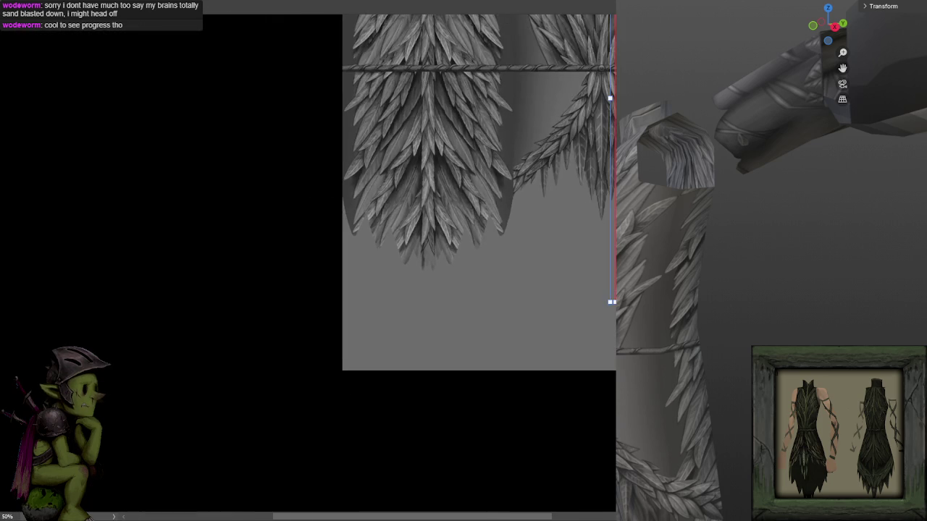
mouse_move(507, 43)
left_mouse_down()
mouse_move(318, 43)
mouse_move(541, 86)
left_mouse_up()
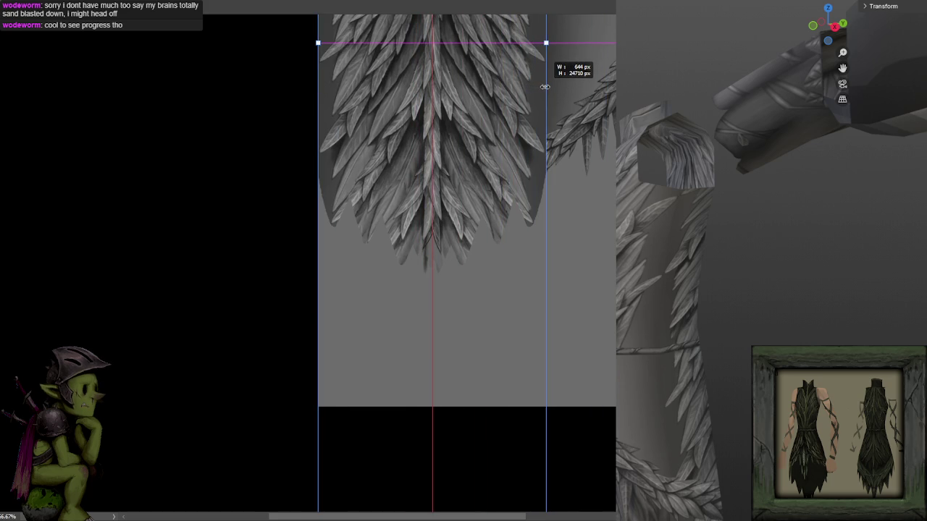
key("ctrl+1")
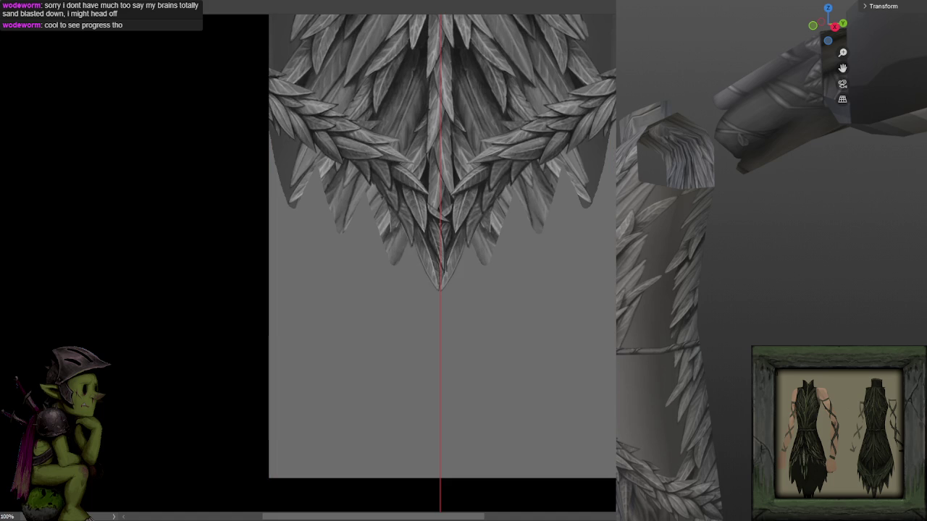
- Check the axis alignment and begin transforming the symmetry axis
key("ctrl+plus")
key("ctrl+minus")
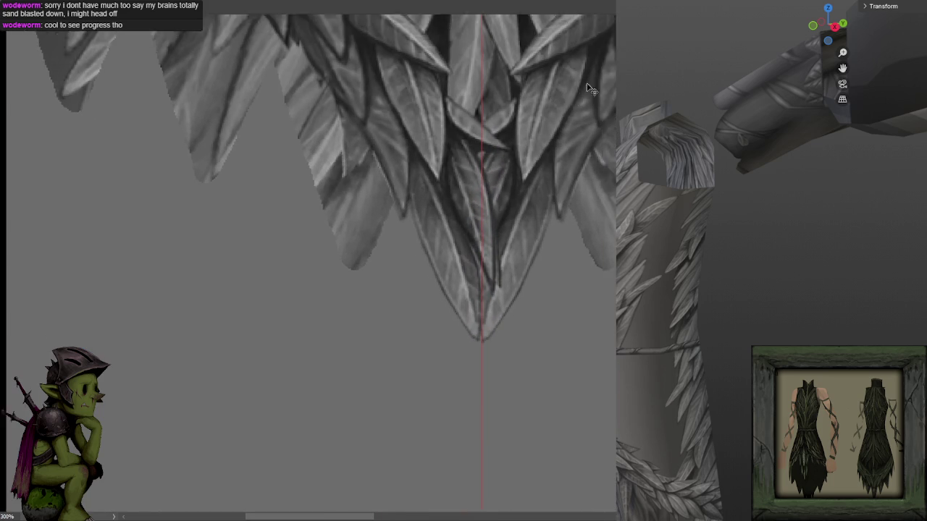
key("ctrl+minus")
key("ctrl+minus")
left_click(475, 3)
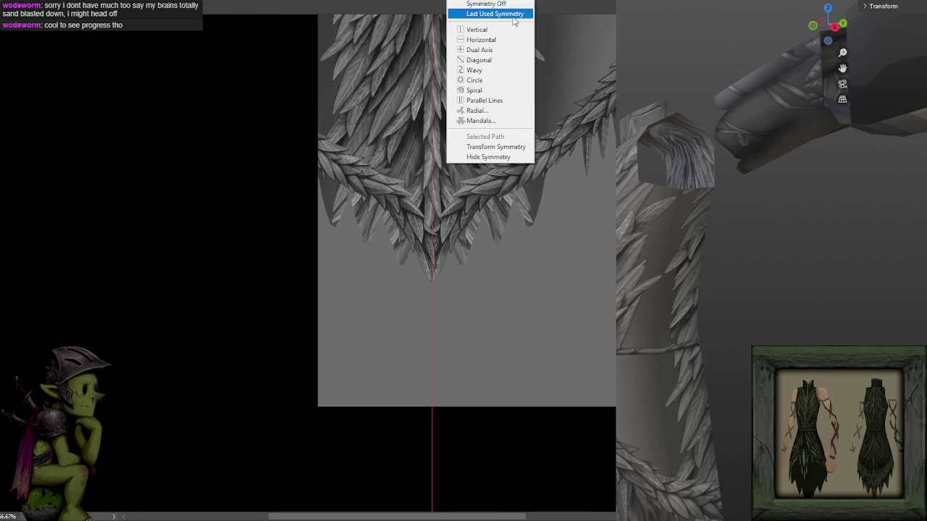
left_click(493, 146)
- Nudge and widen the symmetry box so its axis centres on the feather tip seam
scroll(431, 181, "up", 2)
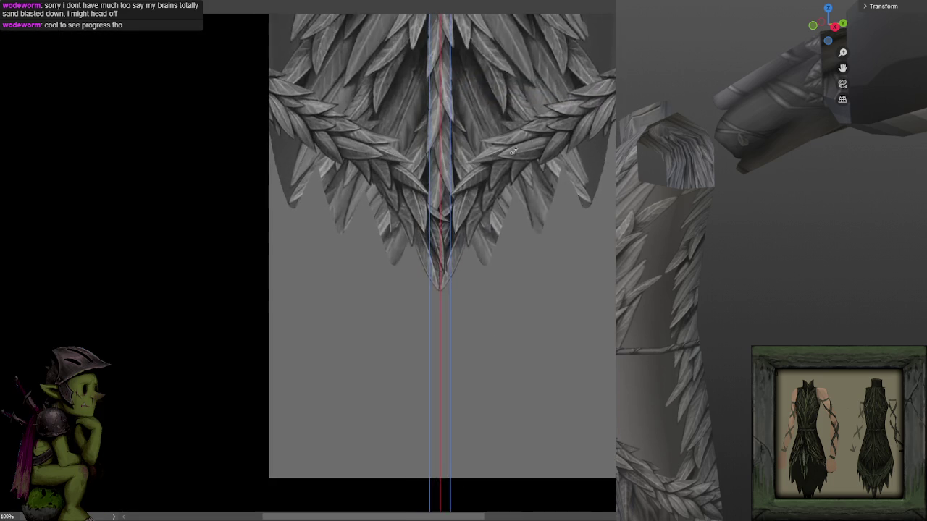
scroll(431, 181, "up", 2)
scroll(492, 300, "up", 1)
left_click_drag(492, 300, 493, 325)
left_click_drag(448, 164, 447, 167)
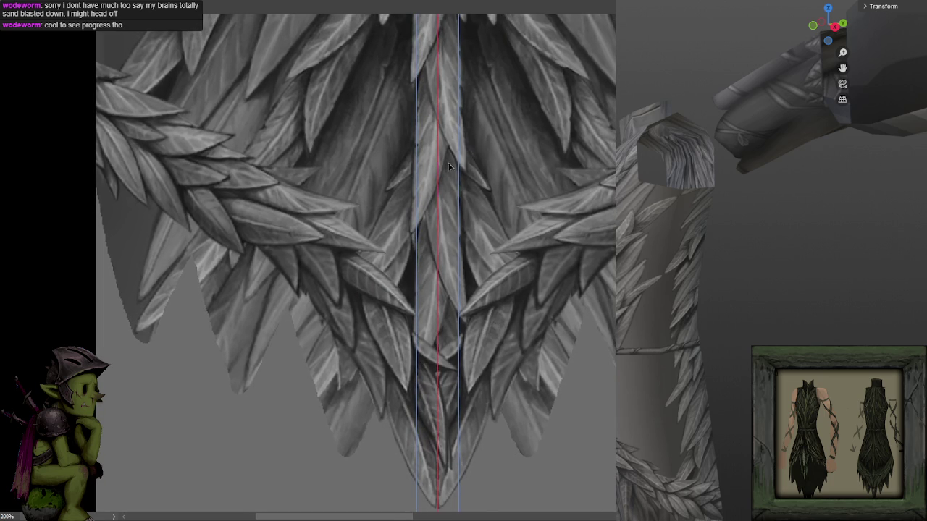
scroll(447, 164, "down", 2)
scroll(446, 163, "down", 1)
left_click_drag(359, 107, 309, 107)
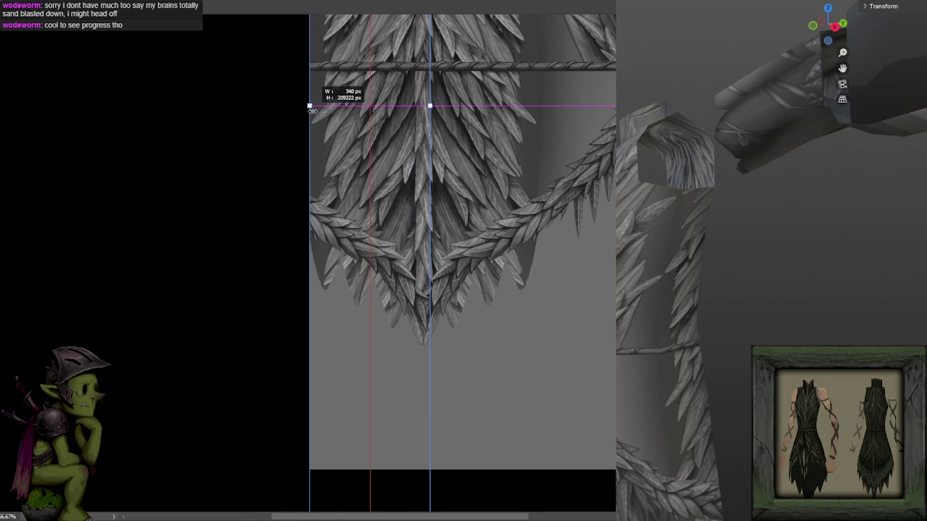
left_click_drag(431, 106, 533, 120)
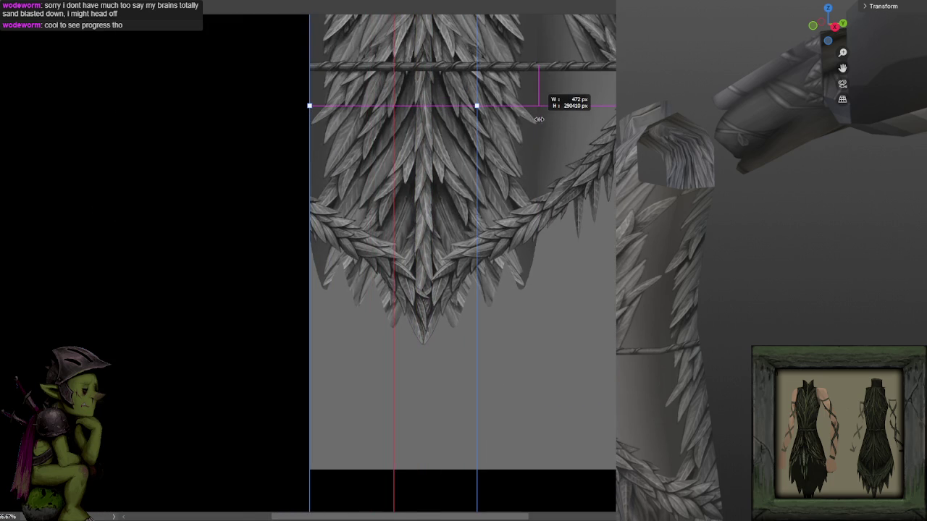
left_click_drag(479, 106, 536, 113)
- Commit the symmetry axis, try dark strokes along the centre seam, then undo them
key("Return")
key("ctrl+plus")
scroll(493, 162, "up", 2)
scroll(500, 203, "up", 2)
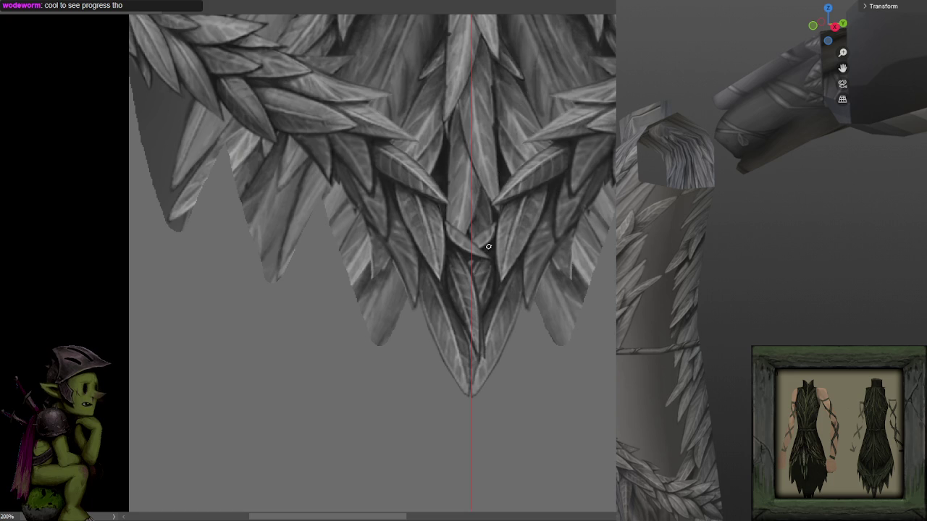
left_click_drag(485, 250, 470, 310)
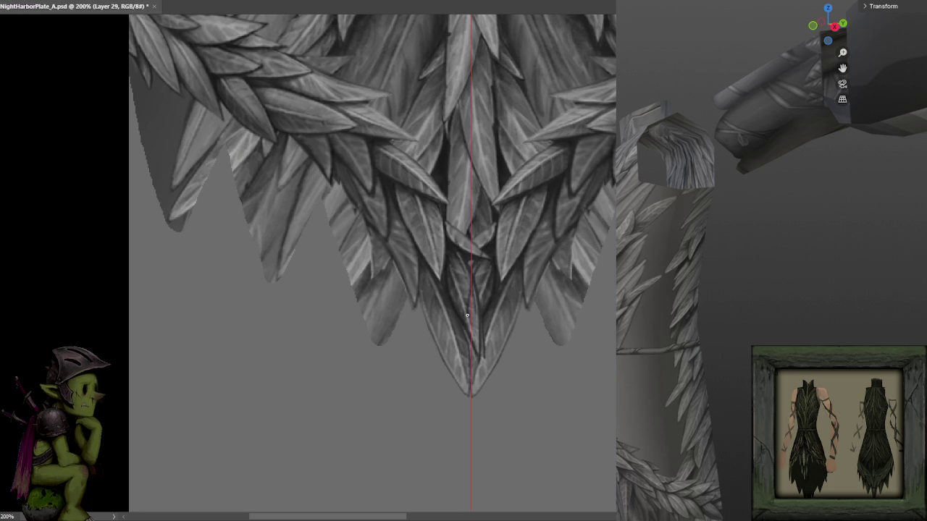
key("ctrl+z")
- Paint mirrored dark strokes down the centre seam, then lighter highlights
left_click_drag(497, 207, 492, 249)
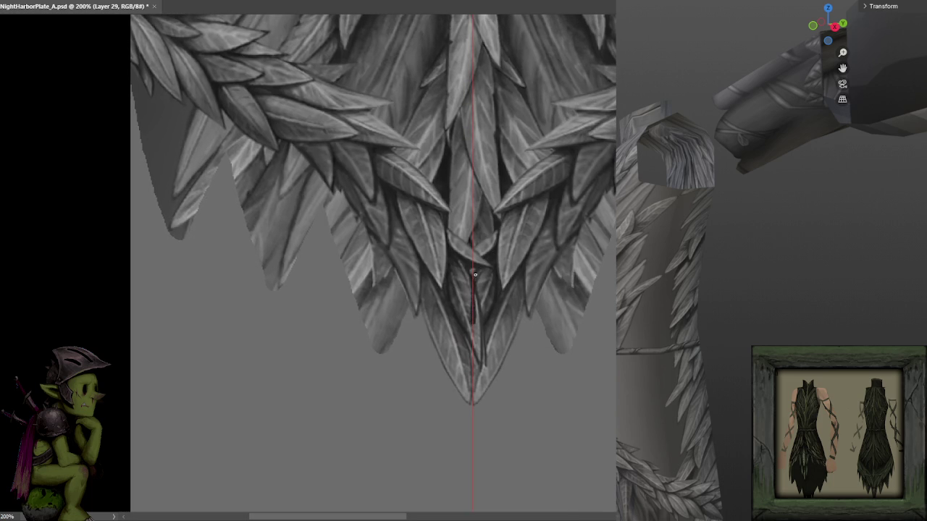
left_click_drag(474, 272, 475, 354)
left_click_drag(467, 286, 478, 323)
left_click_drag(465, 290, 467, 330)
left_click_drag(478, 279, 478, 327)
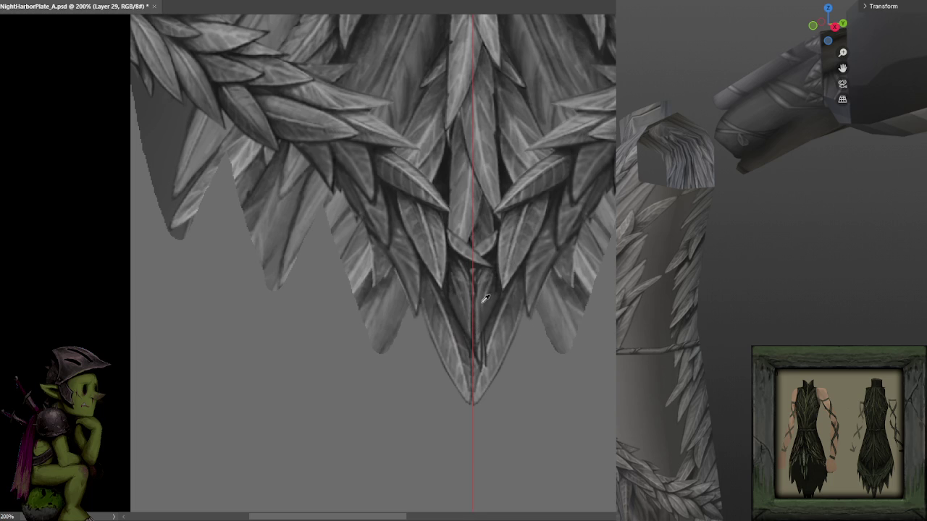
- Sample leaf tones and add dark and faint light strokes along the centre line
left_click(487, 255, "alt")
left_click(482, 262, "alt")
left_click_drag(474, 269, 474, 297)
left_click_drag(487, 301, 478, 328)
left_click(485, 301, "alt")
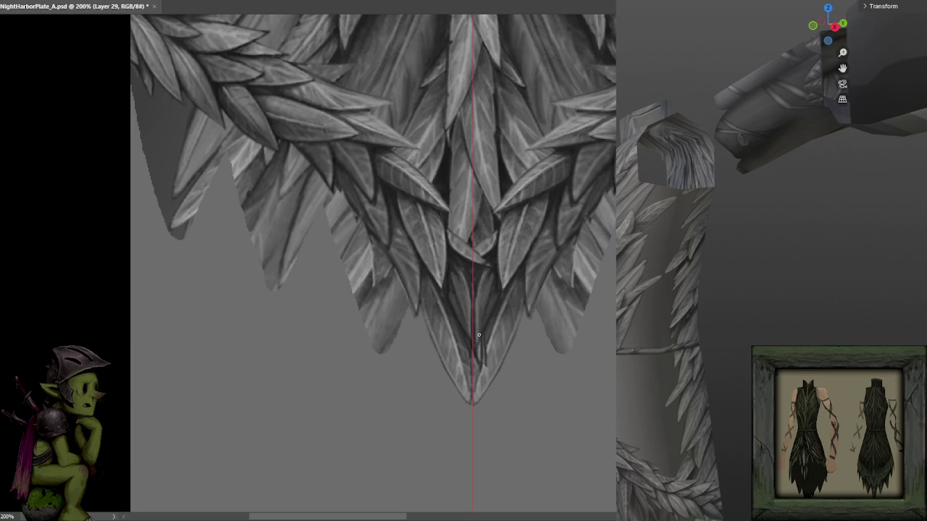
left_click_drag(481, 290, 476, 328)
scroll(485, 275, "down", 3)
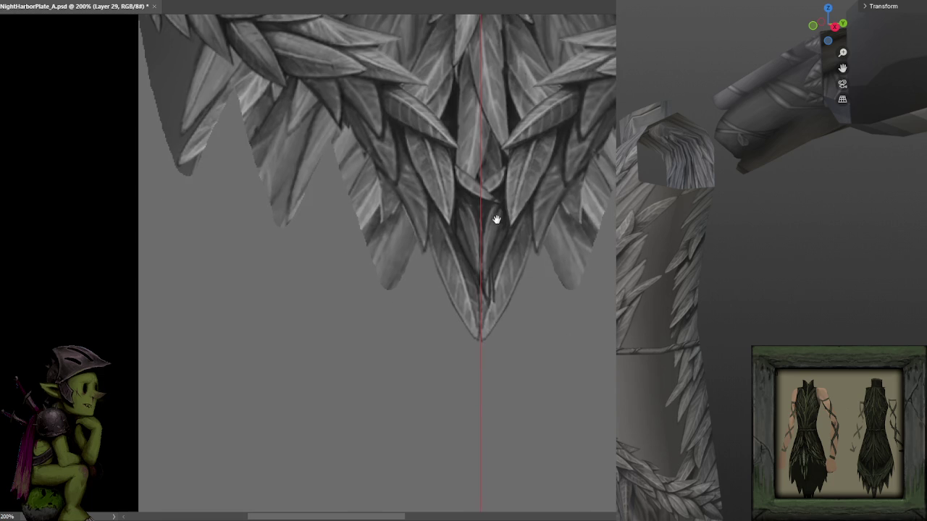
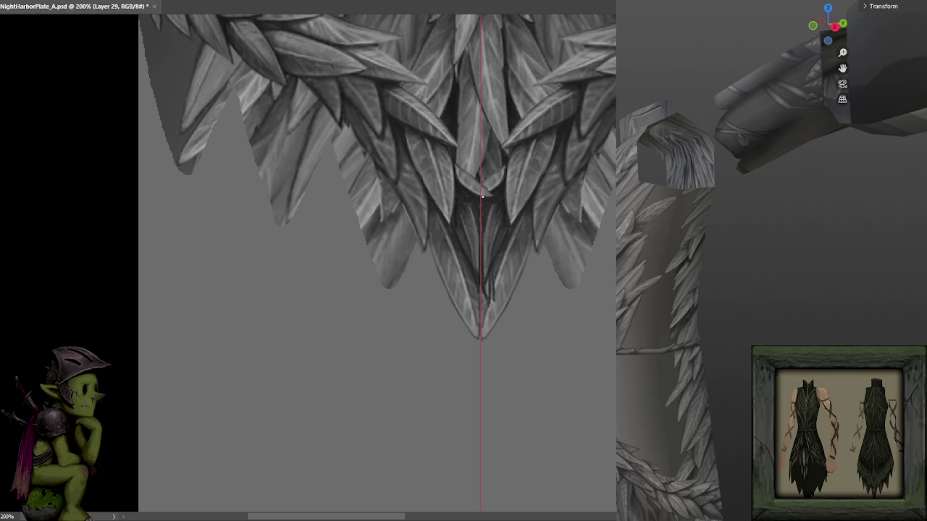
- Paint and shade the central leaf tip in greys, adding a faint dark streak below it
scroll(522, 166, "down", 1)
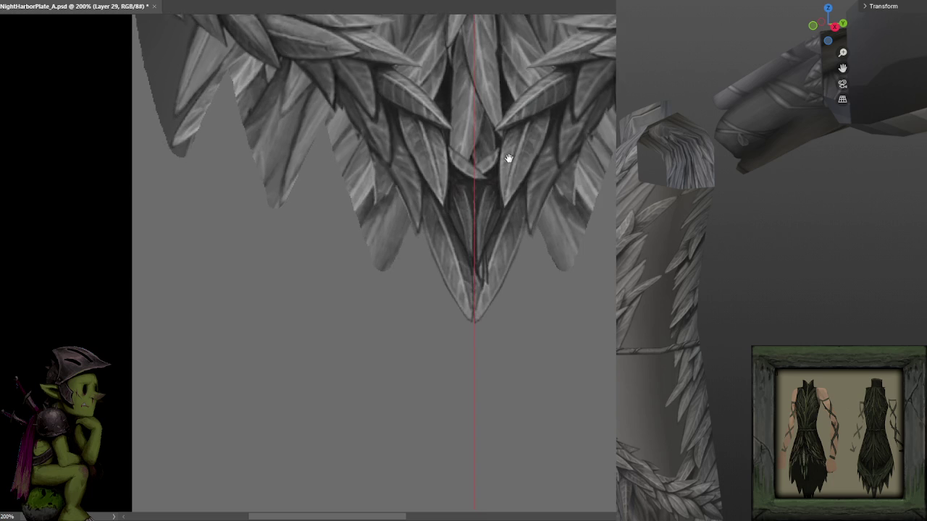
scroll(502, 222, "up", 1)
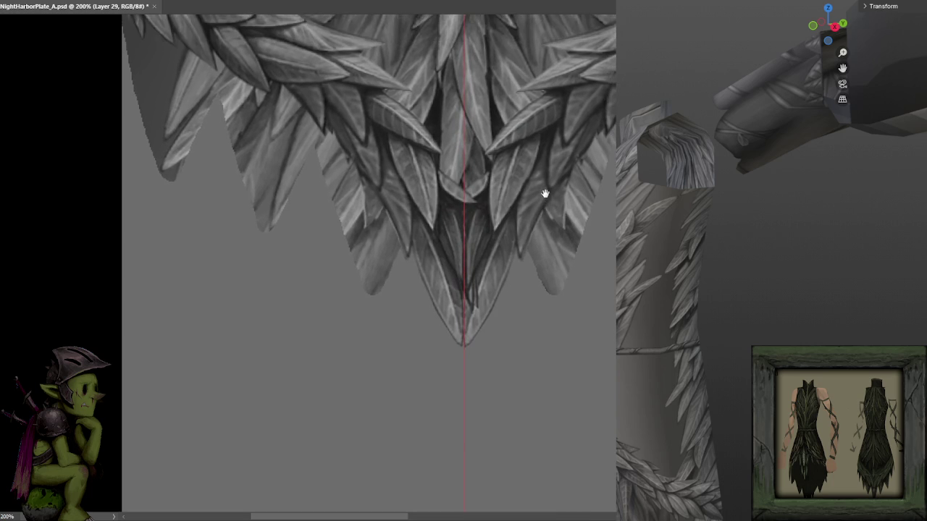
key("ctrl+semicolon")
key("ctrl+semicolon")
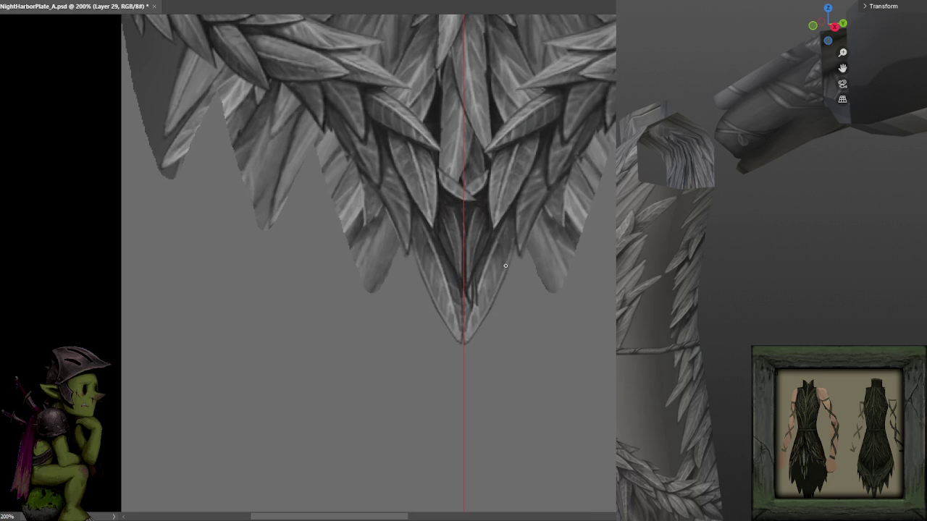
mouse_move(507, 275)
left_mouse_down()
mouse_move(508, 216)
mouse_move(472, 279)
left_mouse_up()
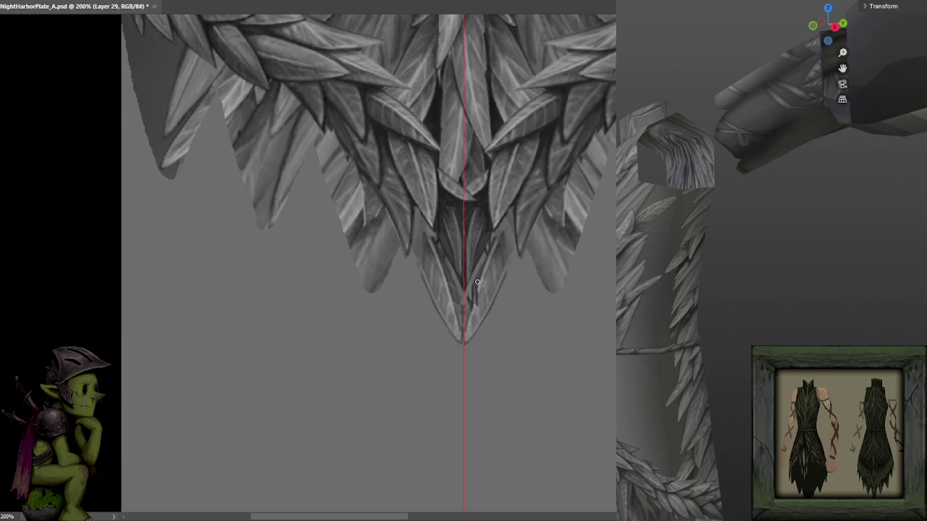
mouse_move(500, 240)
left_mouse_down()
mouse_move(492, 252)
mouse_move(503, 232)
mouse_move(463, 335)
mouse_move(501, 268)
mouse_move(498, 287)
left_mouse_up()
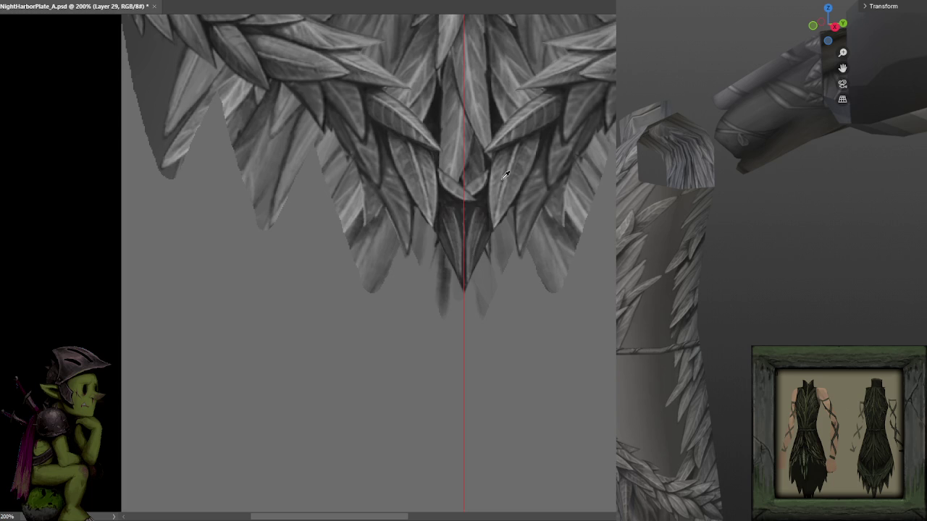
left_click(458, 39, "alt")
left_click_drag(470, 262, 482, 219)
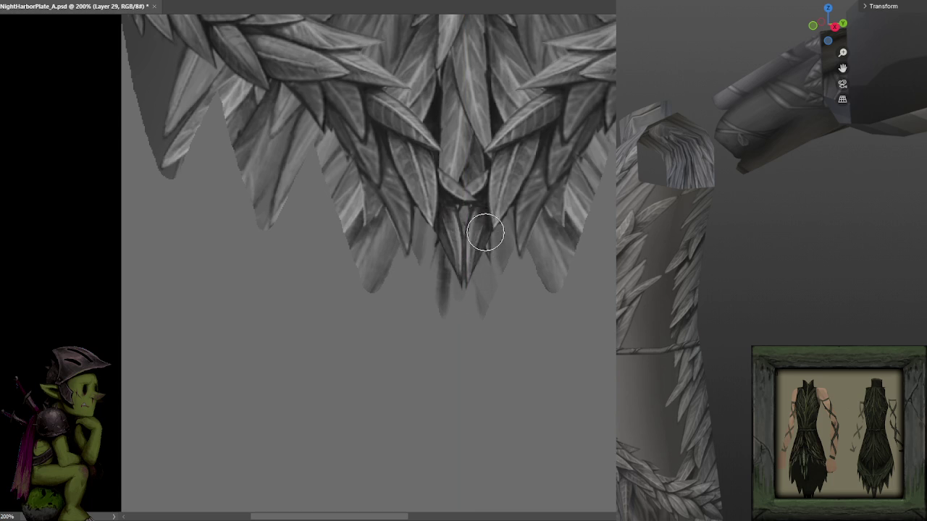
- Check the whole texture, then sample greys from the leaf tip and centre leaves
key("ctrl+minus")
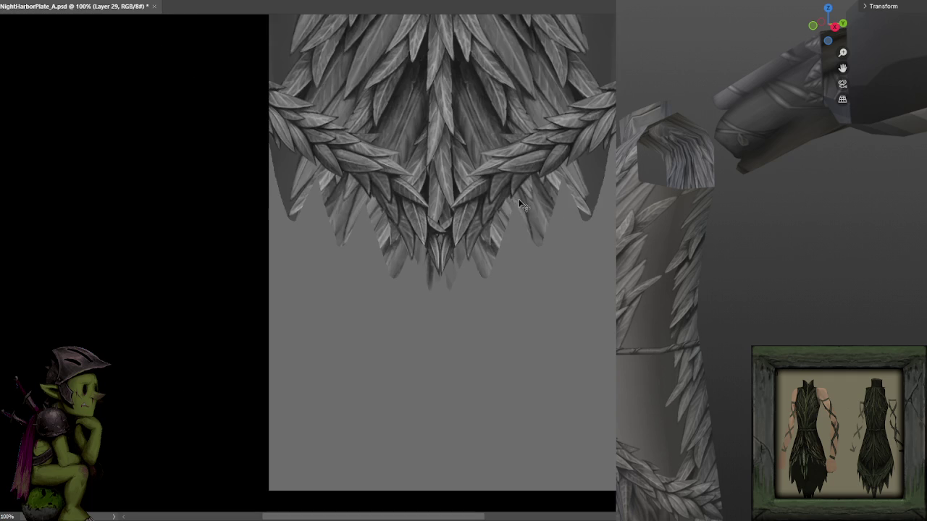
key("ctrl+plus")
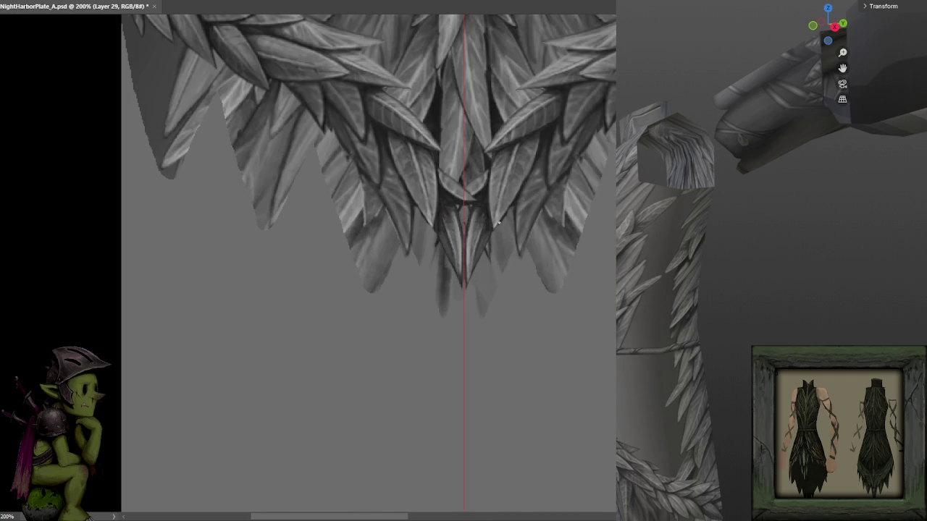
left_click(474, 220, "alt")
left_click(478, 235, "alt")
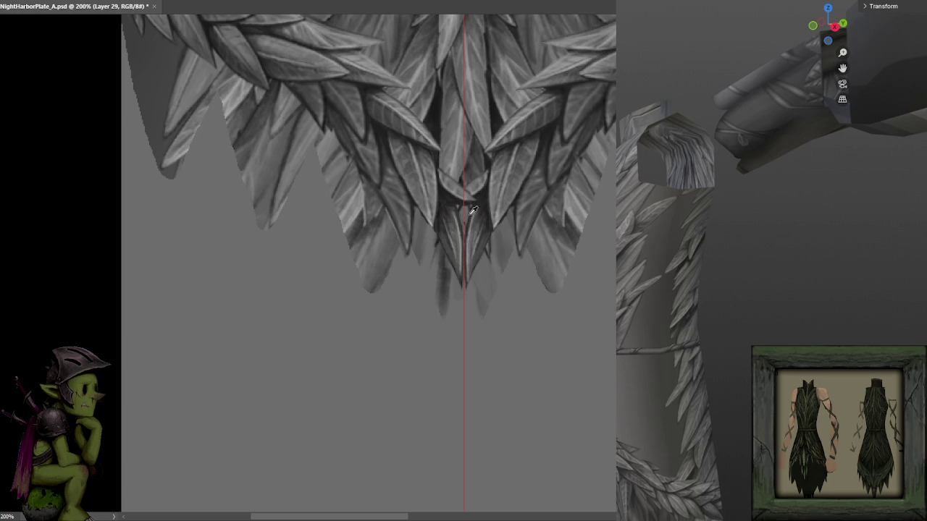
left_click(455, 153, "alt")
- Hide the symmetry guide and lasso the area around the dark streaks
key("ctrl+minus")
key("ctrl+plus")
left_click(452, 2)
left_click(490, 155)
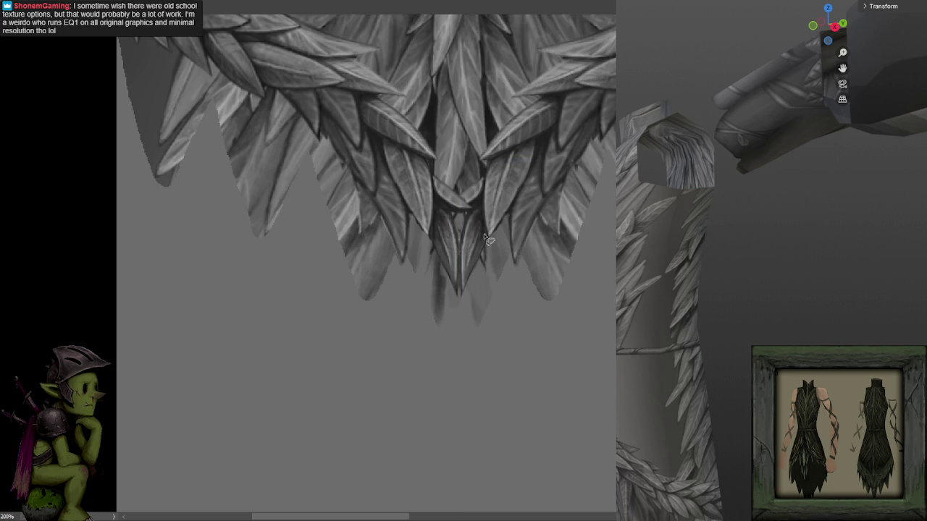
mouse_move(495, 203)
left_mouse_down()
mouse_move(517, 325)
mouse_move(509, 225)
left_mouse_up()
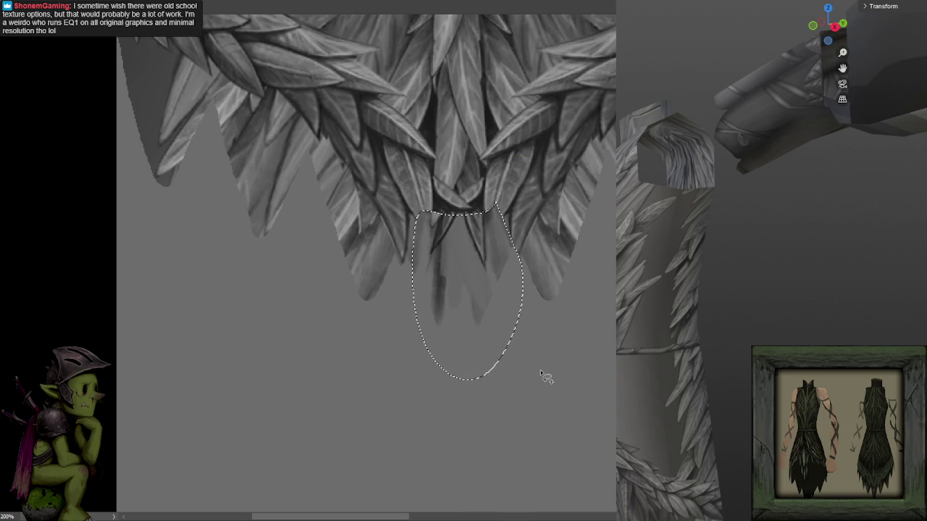
- Clear the selection, switch to a different brush, and test then undo longer streak strokes
key("ctrl+d")
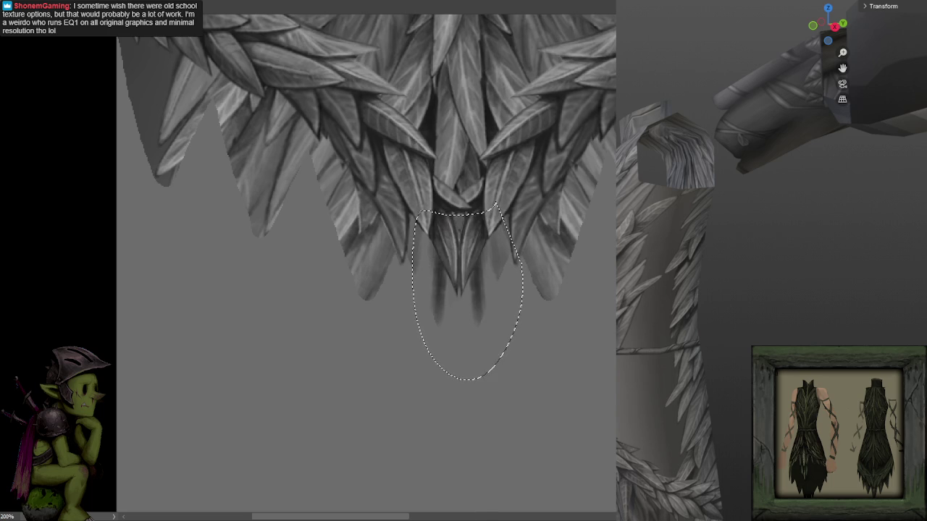
scroll(599, 197, "down", 2)
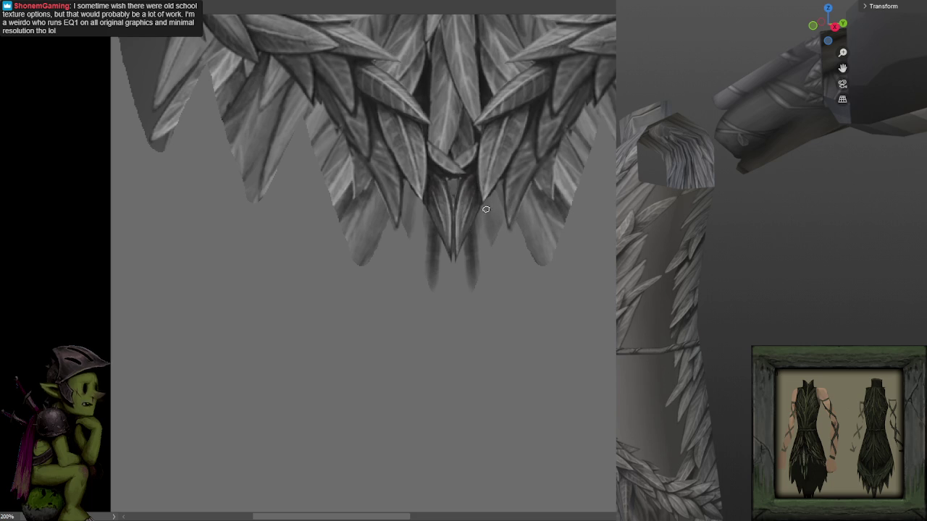
key("shift+space")
left_click(62, 196)
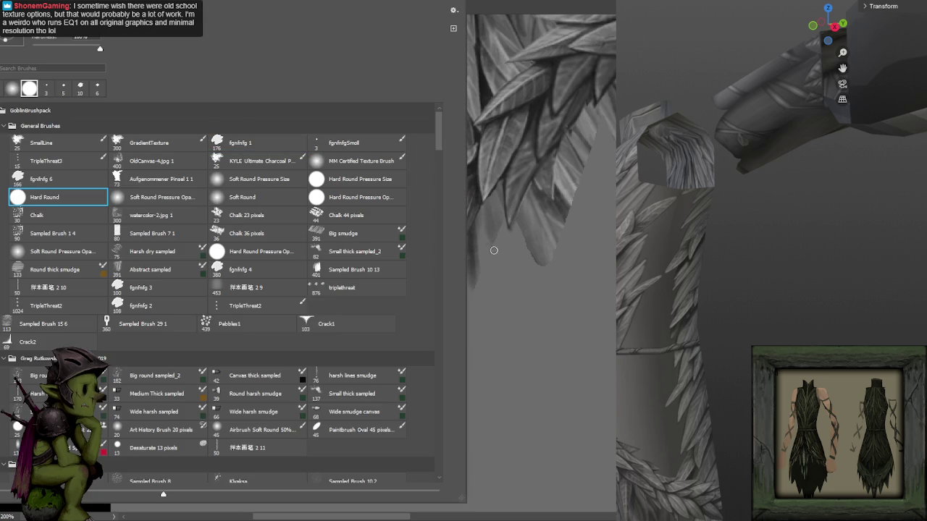
left_click_drag(472, 289, 474, 206)
left_click_drag(430, 289, 428, 210)
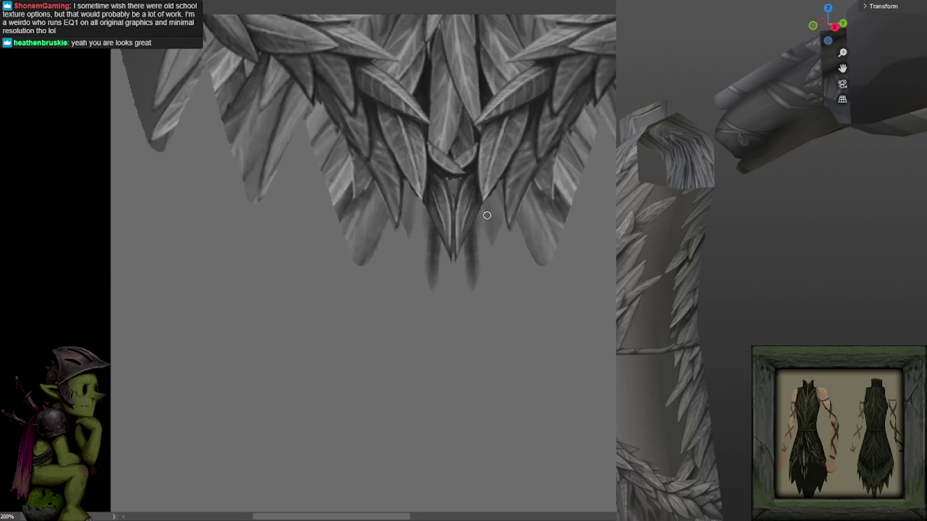
key("ctrl+z")
key("ctrl+shift+z")
scroll(500, 213, "down", 3)
key("ctrl+z")
key("ctrl+shift+z")
key("ctrl+z")
- Paint a solid light V-shaped wedge under the tip and darken its edges
mouse_move(476, 233)
left_mouse_down()
mouse_move(457, 294)
mouse_move(480, 195)
mouse_move(459, 227)
left_mouse_up()
left_click_drag(473, 155, 435, 174)
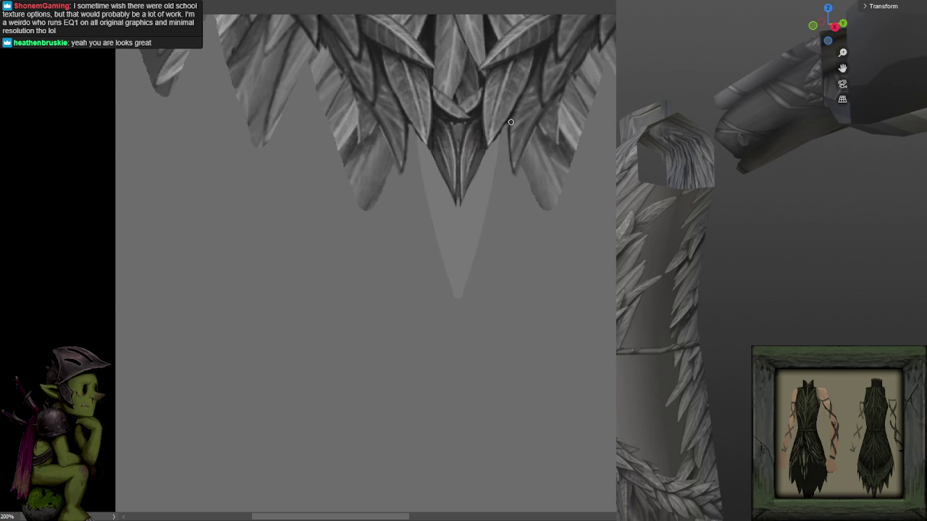
left_click_drag(499, 147, 464, 293)
key("ctrl+z")
key("ctrl+z")
key("ctrl+shift+z")
key("ctrl+shift+z")
key("ctrl+shift+z")
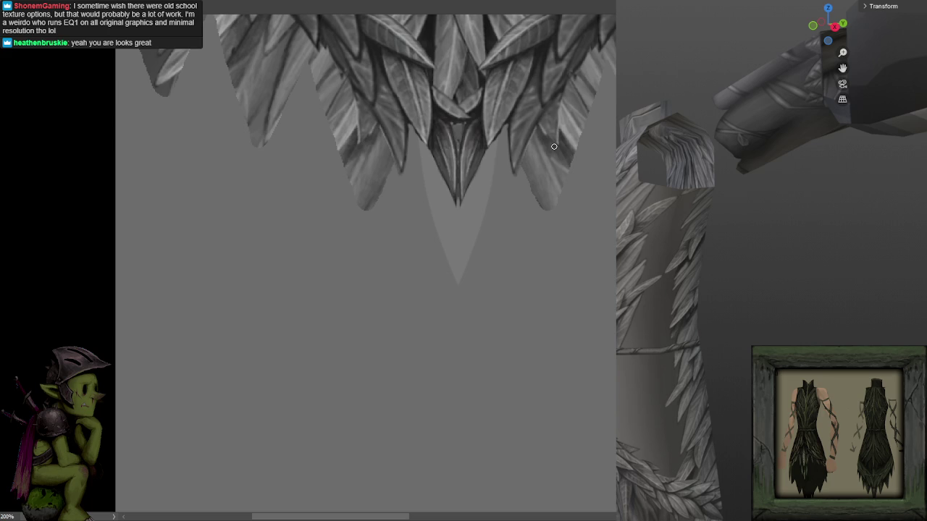
left_click_drag(536, 149, 509, 224)
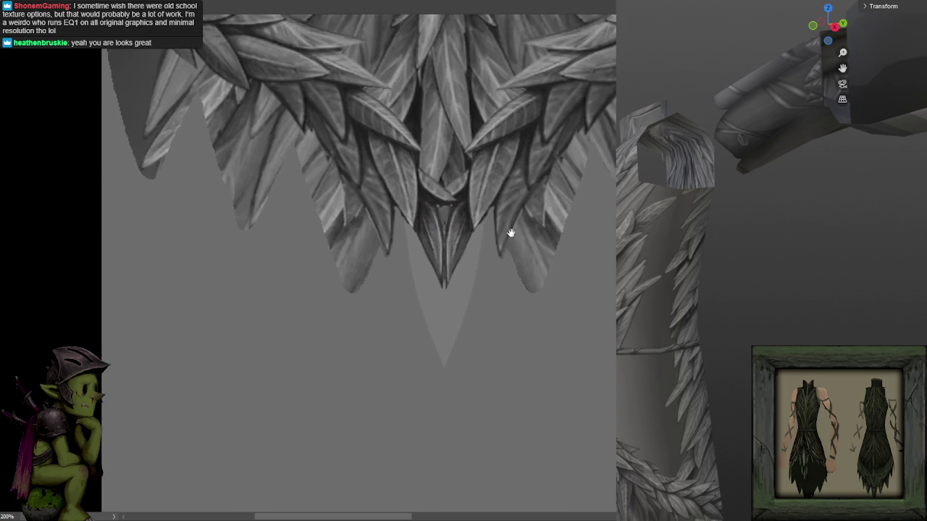
- Repaint the right leaf tip and edges mirrored left, with a shadow stroke and lighter outer tips
mouse_move(539, 295)
left_mouse_down()
mouse_move(577, 124)
mouse_move(532, 314)
mouse_move(574, 170)
mouse_move(584, 190)
mouse_move(586, 148)
mouse_move(546, 290)
left_mouse_up()
mouse_move(563, 220)
left_mouse_down()
mouse_move(585, 116)
mouse_move(583, 177)
mouse_move(587, 141)
mouse_move(540, 288)
mouse_move(529, 275)
mouse_move(533, 289)
left_mouse_up()
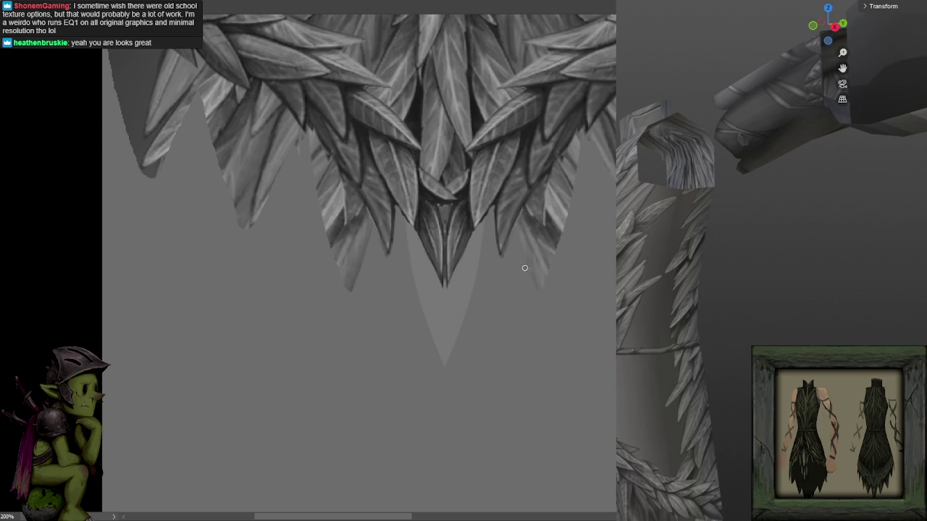
left_click_drag(560, 247, 579, 166)
mouse_move(580, 112)
left_mouse_down()
mouse_move(578, 176)
mouse_move(577, 145)
mouse_move(559, 243)
left_mouse_up()
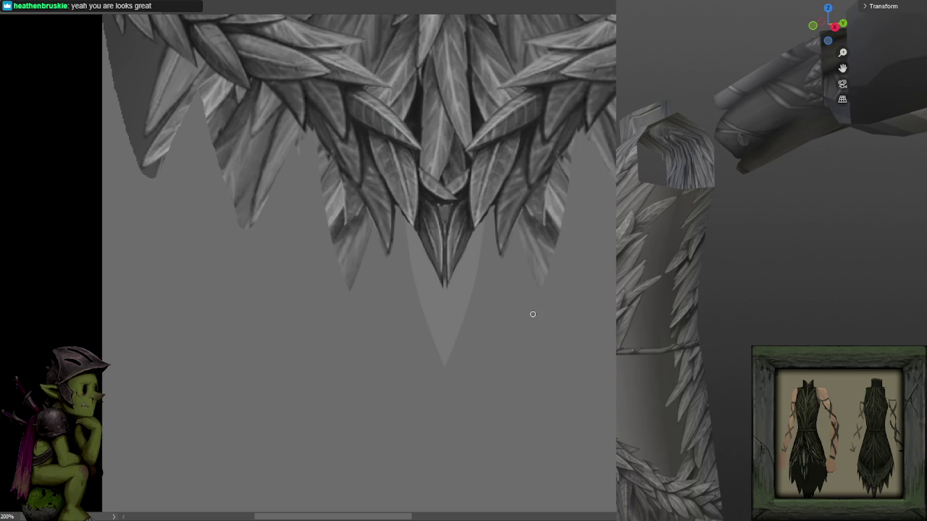
scroll(540, 298, "up", 1)
scroll(522, 276, "right", 2)
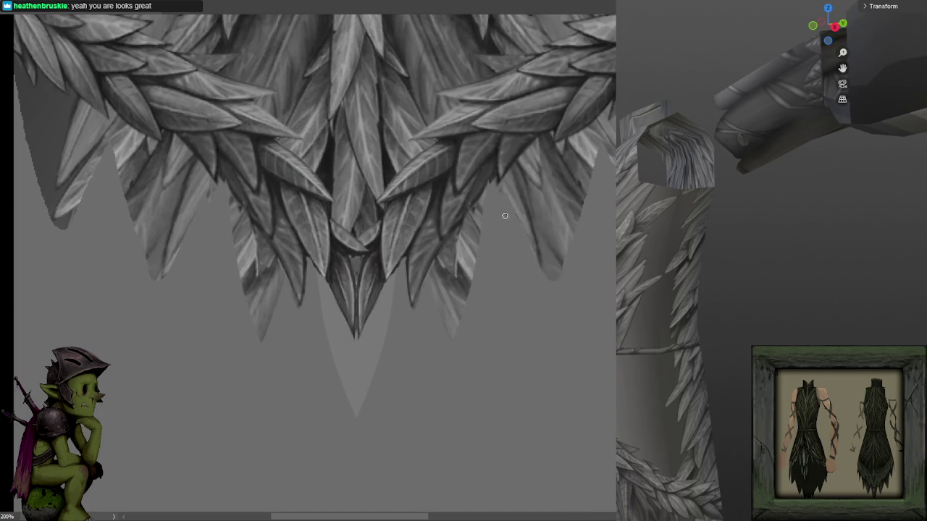
left_click_drag(515, 215, 511, 197)
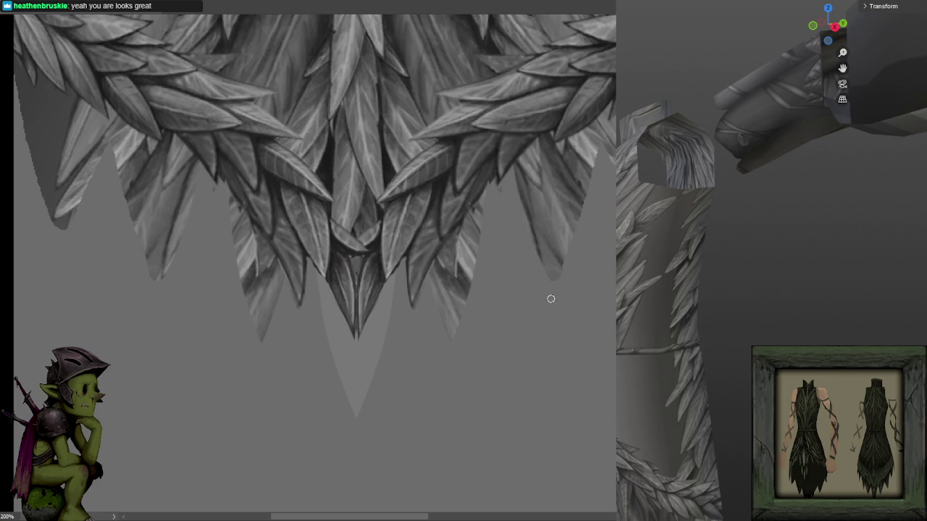
left_click_drag(580, 218, 596, 102)
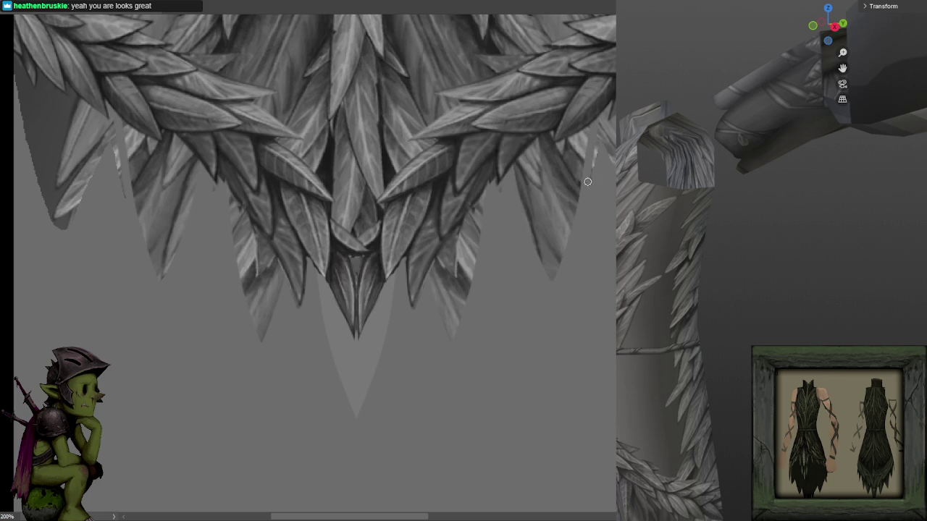
mouse_move(591, 174)
left_mouse_down()
mouse_move(597, 157)
mouse_move(545, 208)
left_mouse_up()
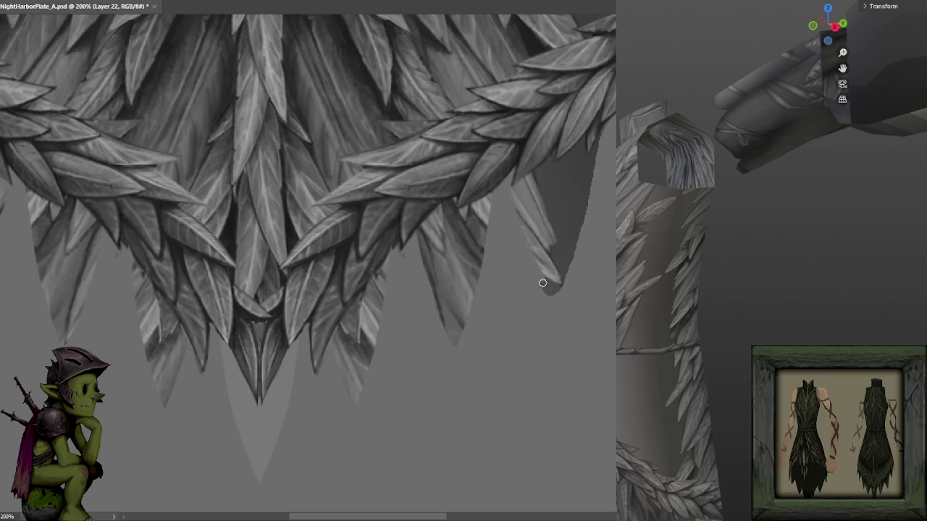
- Reshape the edge of the dark grey shape, trying and undoing edits and small selections
mouse_move(506, 175)
left_mouse_down()
mouse_move(602, 101)
mouse_move(554, 294)
left_mouse_up()
key("ctrl+z")
left_click_drag(607, 111, 554, 291)
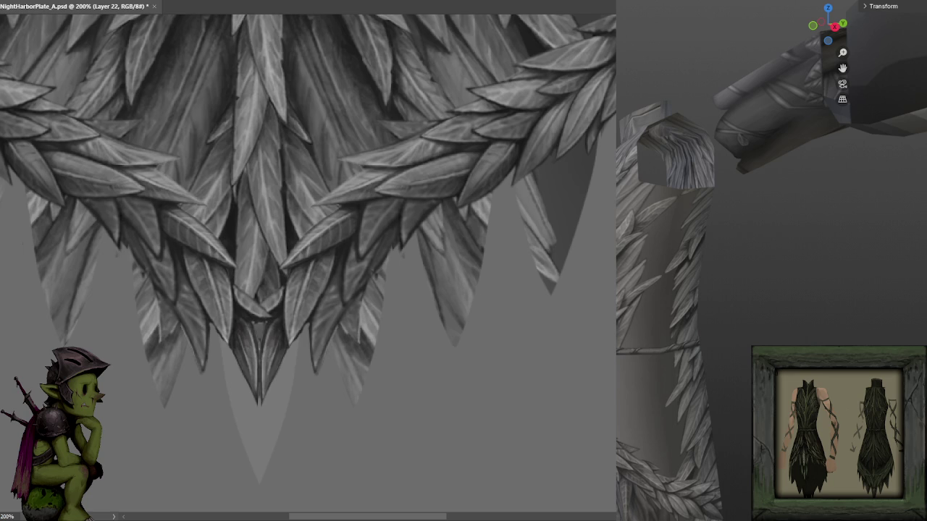
key("ctrl+z")
key("ctrl+z")
left_click_drag(418, 258, 440, 203)
key("Return")
left_click_drag(407, 267, 444, 244)
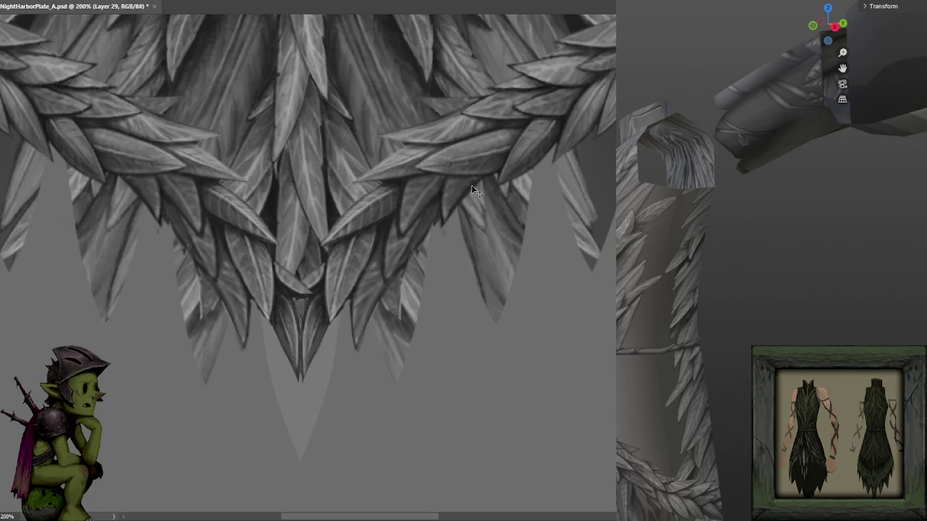
left_click_drag(446, 231, 449, 228)
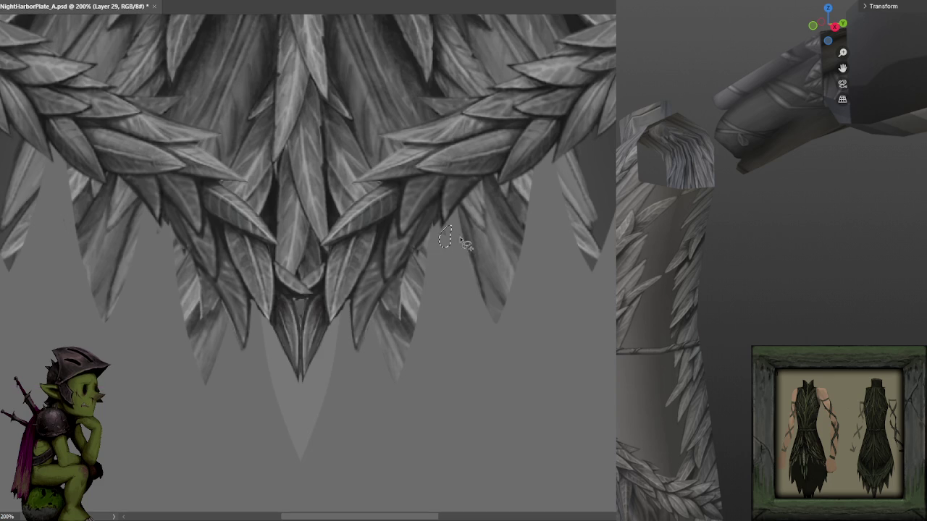
left_click_drag(485, 387, 301, 203)
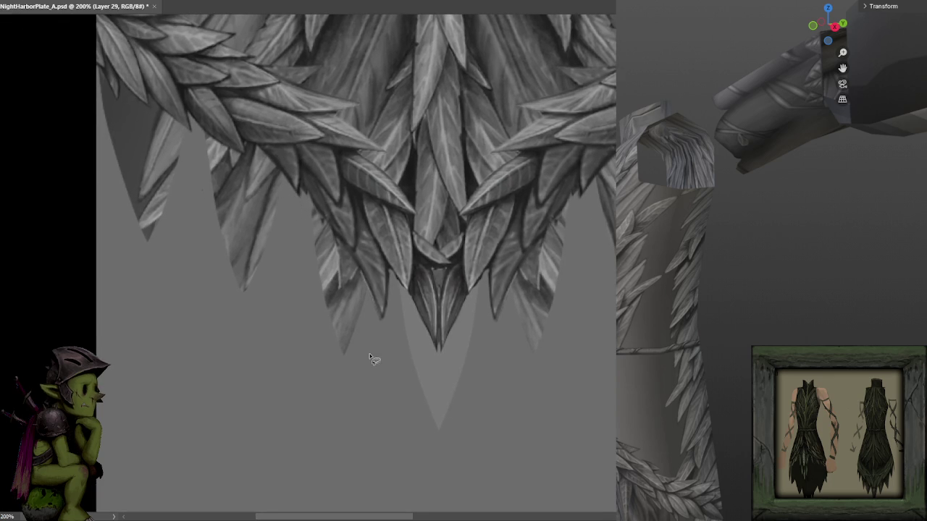
key("ctrl+z")
- Check the whole texture at 200%, then select Layer 24 copy 9 and toggle the middle leaves
key("ctrl+minus")
key("ctrl+minus")
key("ctrl+minus")
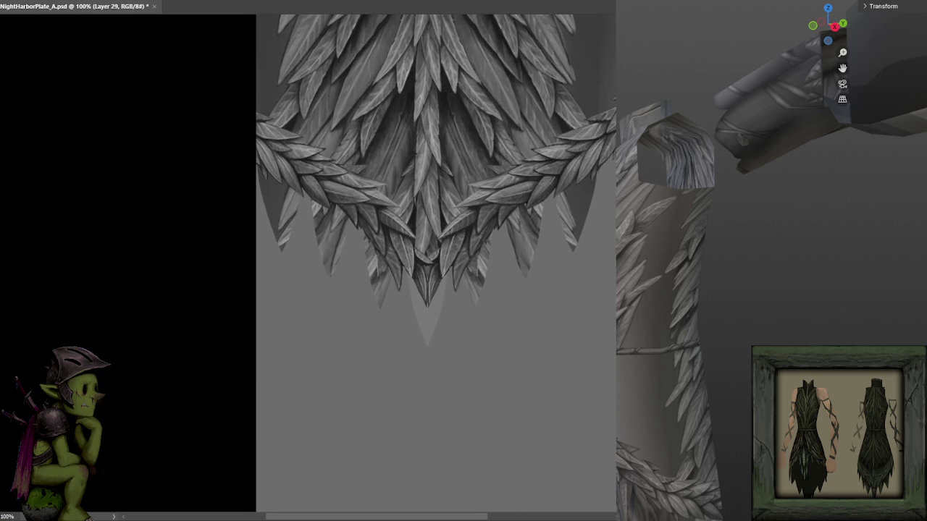
key("ctrl+plus")
key("ctrl+plus")
key("alt+bracketleft")
key("ctrl+comma")
key("ctrl+comma")
key("ctrl+comma")
key("ctrl+comma")
key("ctrl+comma")
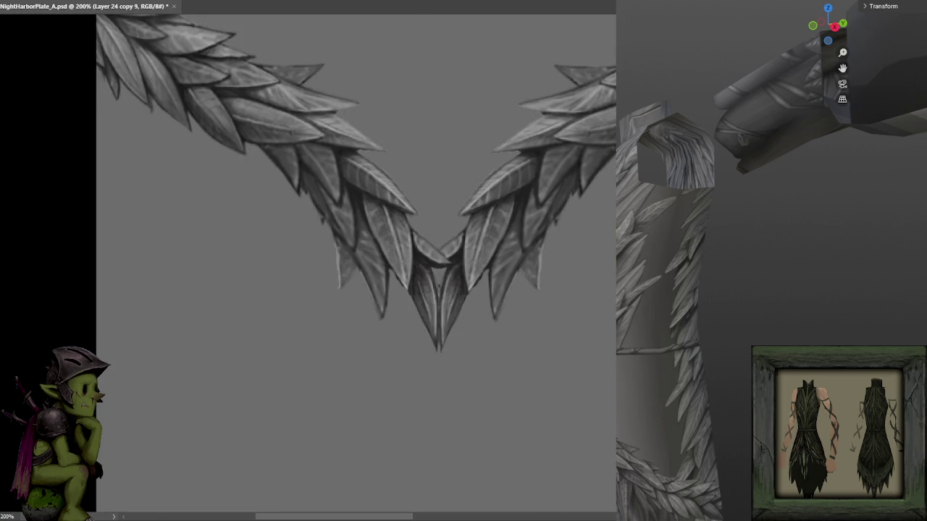
key("ctrl+comma")
- Make Layer 22 active, compare with centre leaves hidden, and test then undo dark mirrored strokes
key("alt+bracketleft")
left_click_drag(602, 222, 556, 180)
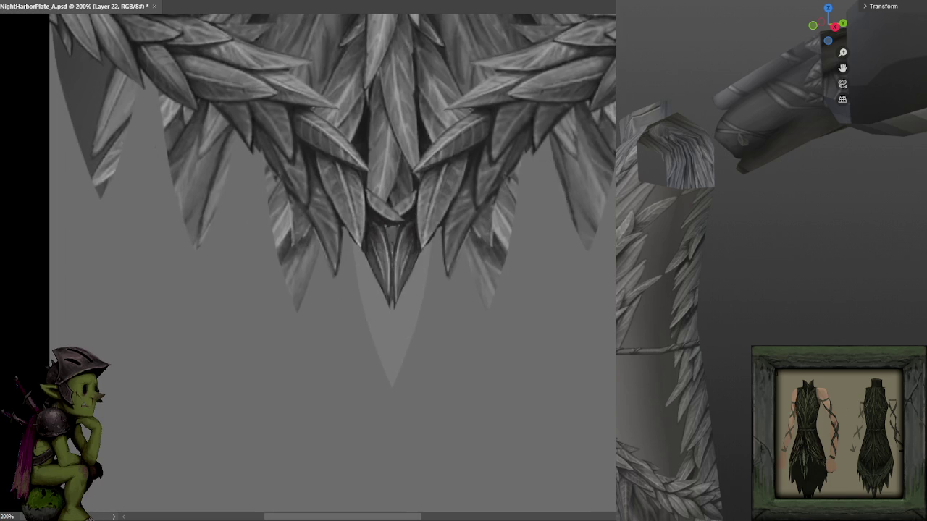
key("ctrl+comma")
key("ctrl+comma")
left_click_drag(491, 233, 492, 257)
left_click_drag(506, 178, 502, 193)
key("ctrl+z")
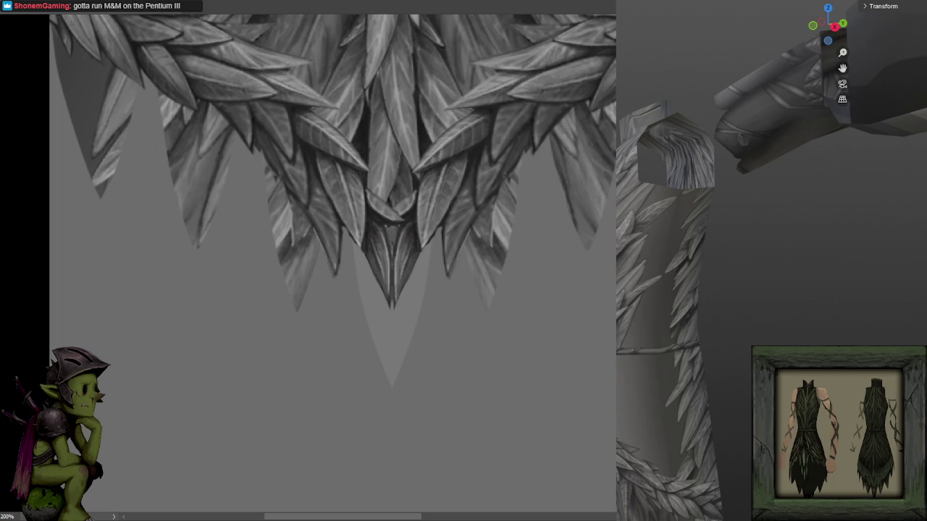
- Test lasso selections around both leaf tips, clear them, and zoom out to 100%
left_click_drag(523, 153, 537, 337)
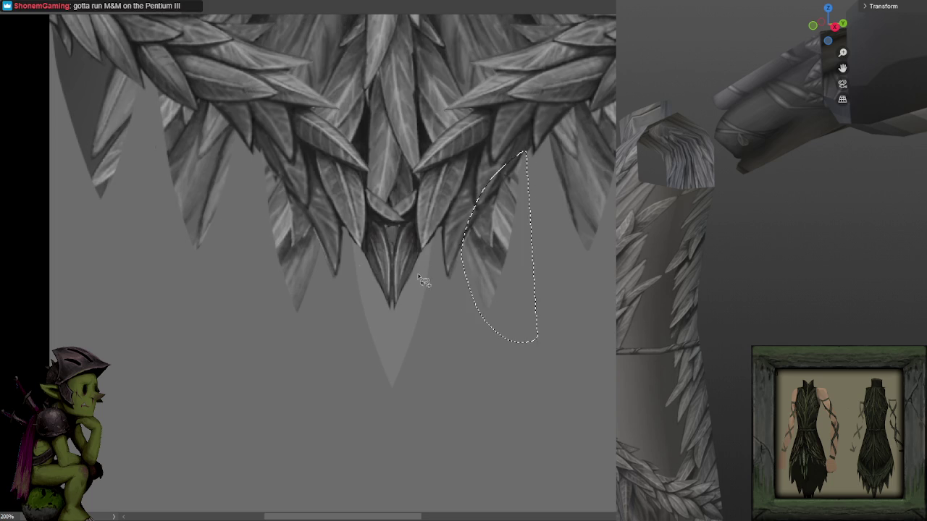
left_click_drag(249, 144, 465, 413)
key("ctrl+d")
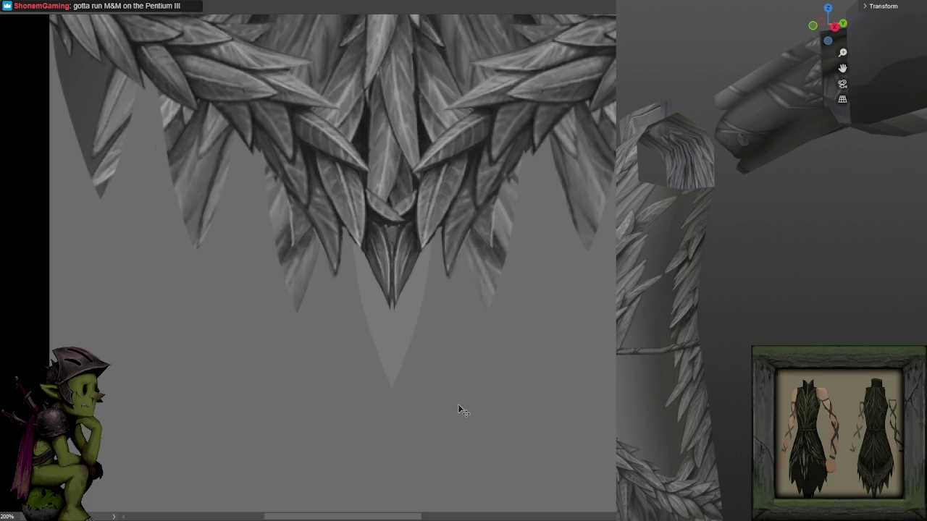
key("ctrl+minus")
- Paint a row of pale grey spike shapes below the leaf hem, mirrored on both sides
left_click_drag(480, 200, 476, 206)
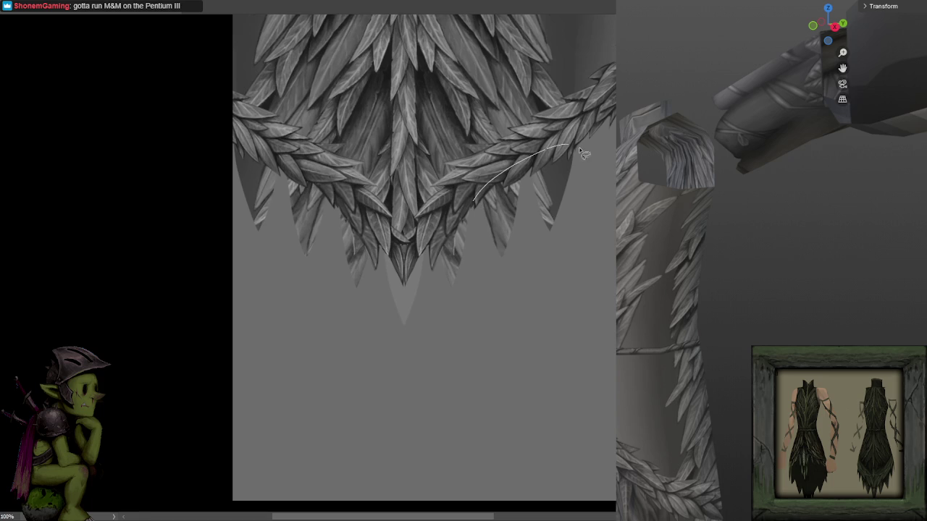
mouse_move(326, 255)
left_mouse_down()
mouse_move(337, 198)
mouse_move(249, 269)
left_mouse_up()
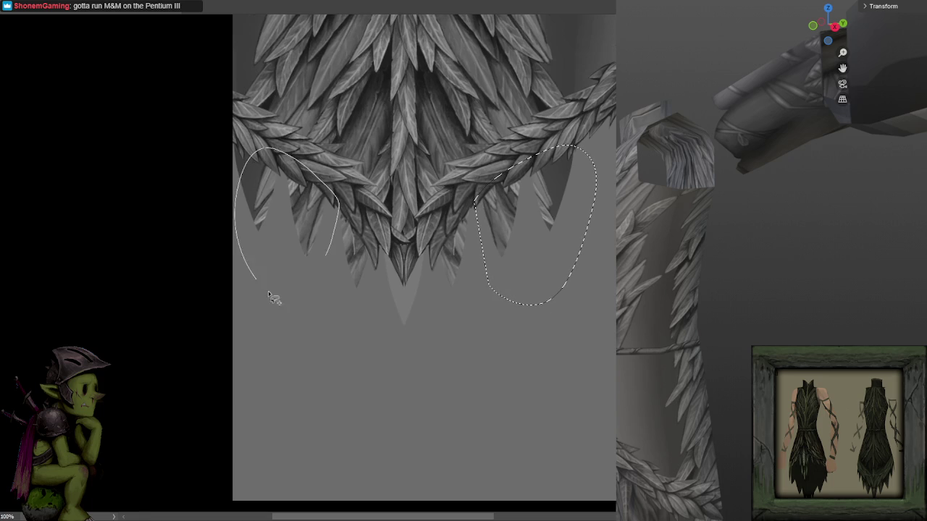
key("ctrl+d")
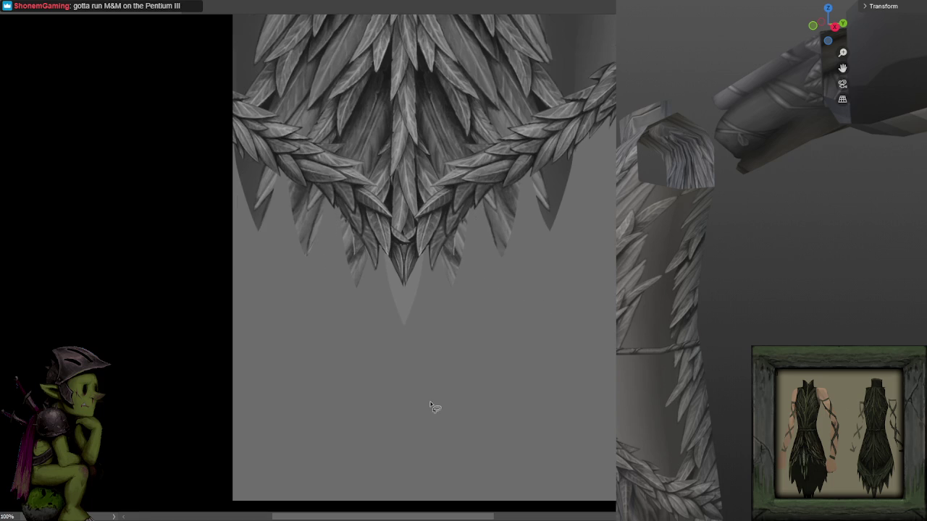
left_click_drag(456, 325, 457, 316)
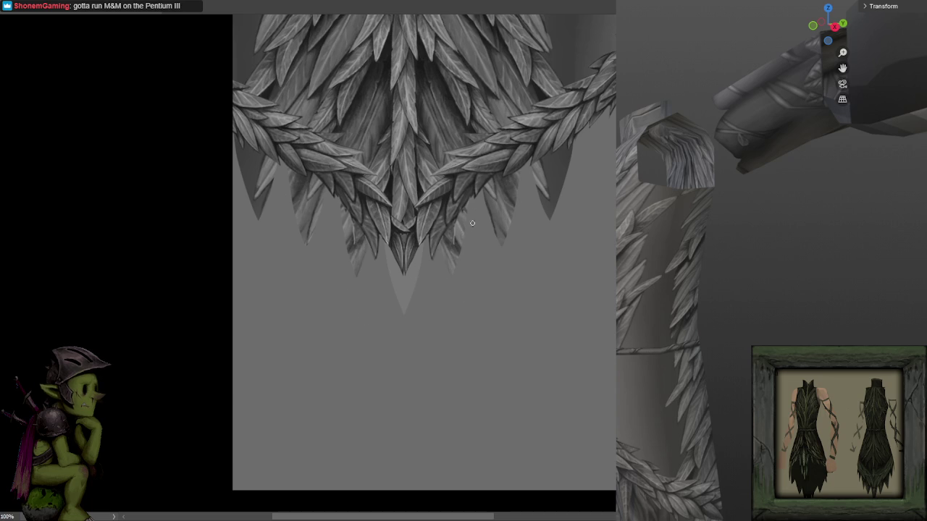
mouse_move(448, 235)
left_mouse_down()
mouse_move(453, 280)
mouse_move(490, 258)
mouse_move(513, 205)
mouse_move(543, 200)
mouse_move(548, 166)
left_mouse_up()
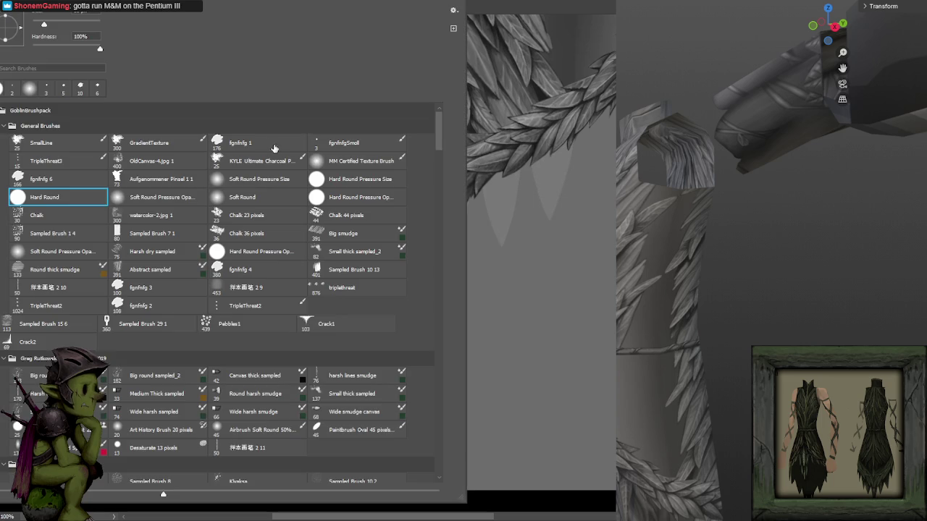
left_click(274, 143)
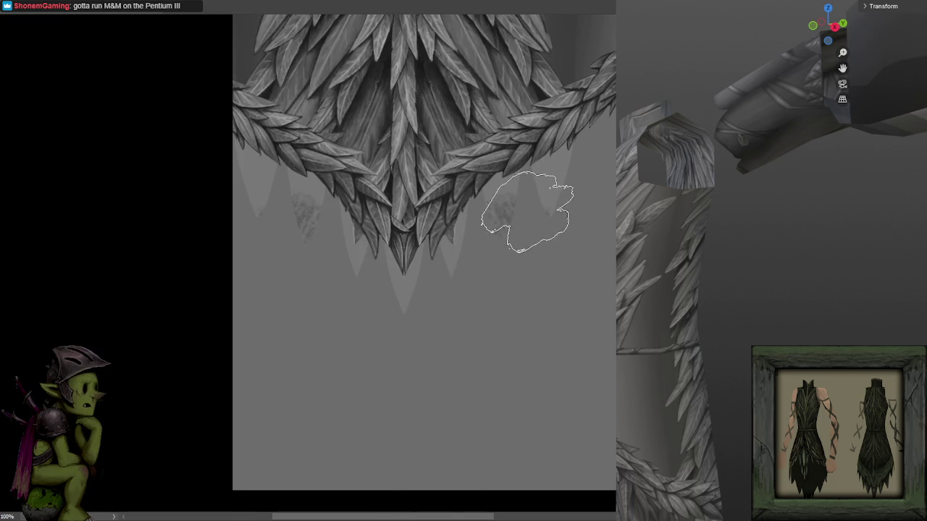
- Undo the faint smudge marks on the spikes and review the whole sheet before returning to 200%
scroll(528, 194, "up", 2)
key("ctrl+z")
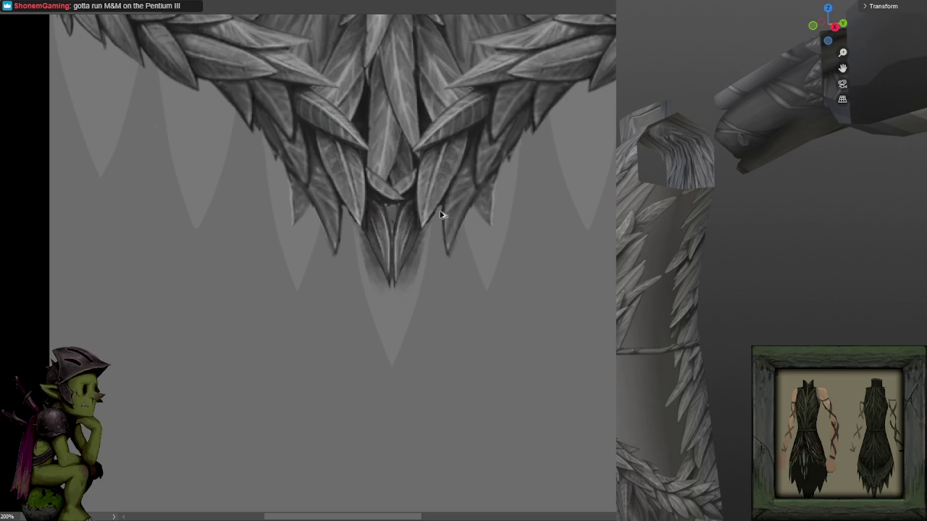
scroll(438, 187, "down", 2)
scroll(438, 186, "down", 2)
scroll(438, 187, "down", 2)
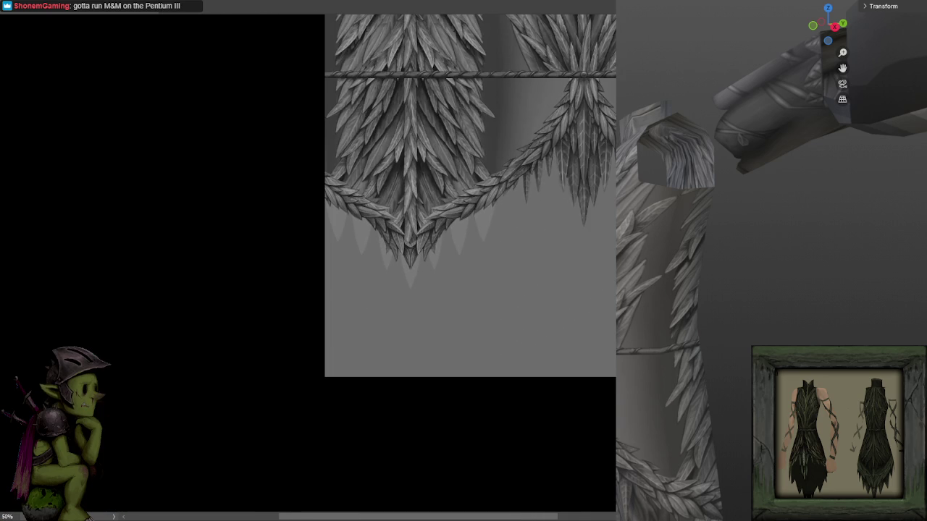
scroll(438, 187, "down", 2)
scroll(582, 179, "down", 1)
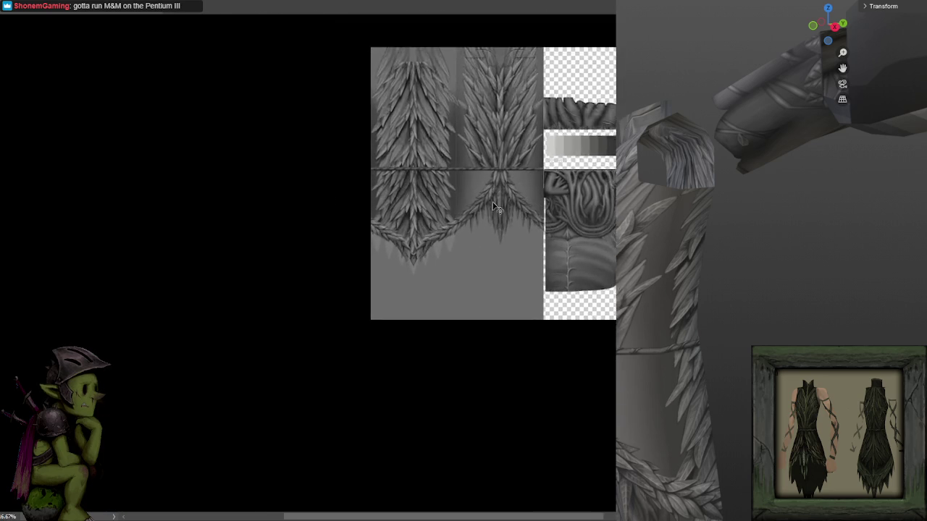
scroll(466, 181, "up", 2)
scroll(455, 182, "up", 2)
scroll(455, 181, "up", 2)
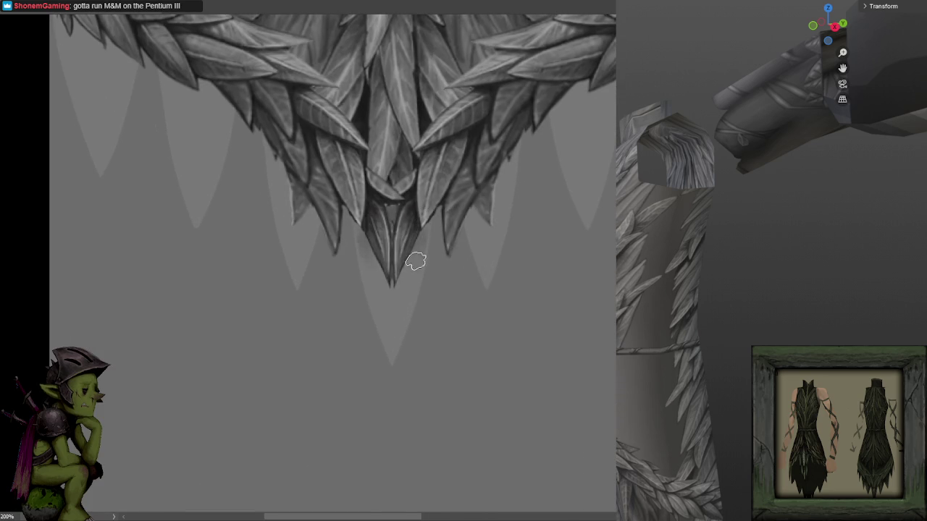
- Shade the central spike darker and draw a thin line down its middle
left_click_drag(433, 208, 402, 256)
left_click_drag(422, 224, 396, 326)
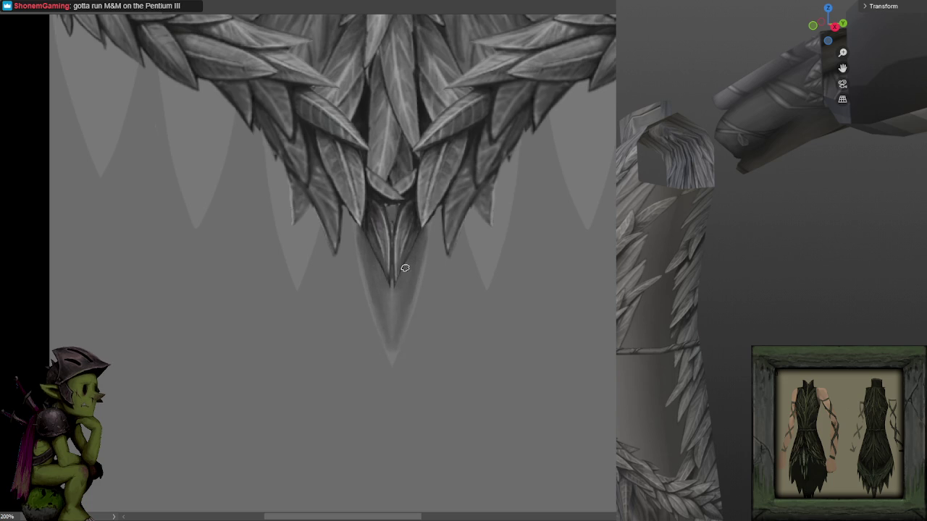
key("ctrl+z")
left_click_drag(391, 283, 393, 323)
left_click_drag(391, 326, 391, 282)
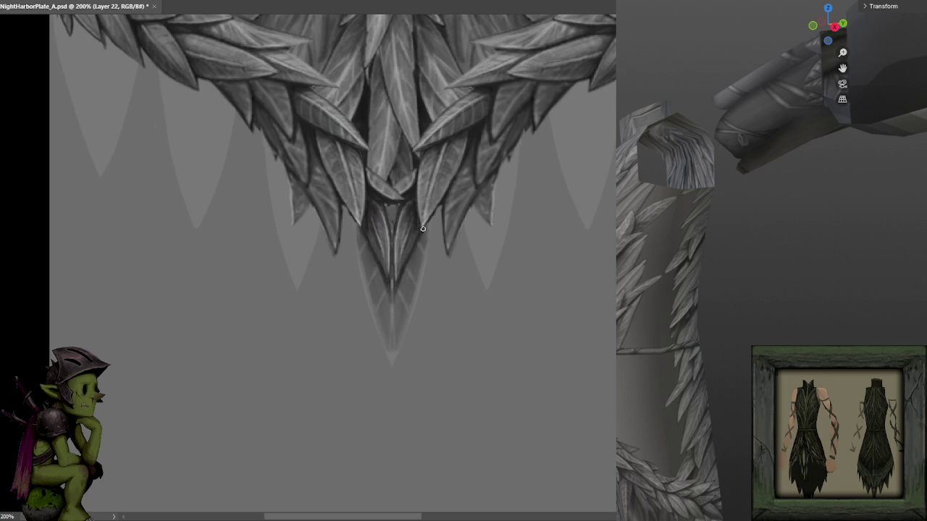
left_click_drag(428, 219, 428, 263)
- Darken the edges of the central leaf tip and the mirrored side leaves
left_click_drag(433, 221, 428, 262)
left_click_drag(430, 226, 427, 247)
left_click_drag(466, 210, 466, 241)
mouse_move(470, 197)
left_mouse_down()
mouse_move(473, 221)
mouse_move(489, 230)
mouse_move(500, 161)
left_mouse_up()
mouse_move(490, 208)
left_mouse_down()
mouse_move(483, 229)
mouse_move(463, 222)
mouse_move(473, 213)
mouse_move(472, 232)
left_mouse_up()
left_click_drag(520, 138, 499, 174)
mouse_move(520, 141)
left_mouse_down()
mouse_move(498, 187)
mouse_move(509, 194)
mouse_move(508, 220)
left_mouse_up()
left_click_drag(511, 172, 500, 240)
mouse_move(487, 203)
left_mouse_down()
mouse_move(484, 251)
mouse_move(487, 228)
mouse_move(472, 234)
mouse_move(474, 246)
left_mouse_up()
- Rework the small dark strokes at the right leaf tip, comparing with undo and redo
left_click_drag(481, 221, 480, 271)
key("ctrl+z")
key("ctrl+z")
left_click_drag(483, 238, 484, 278)
key("ctrl+z")
key("ctrl+z")
mouse_move(485, 237)
left_mouse_down()
mouse_move(490, 281)
mouse_move(501, 177)
mouse_move(514, 196)
left_mouse_up()
key("ctrl+z")
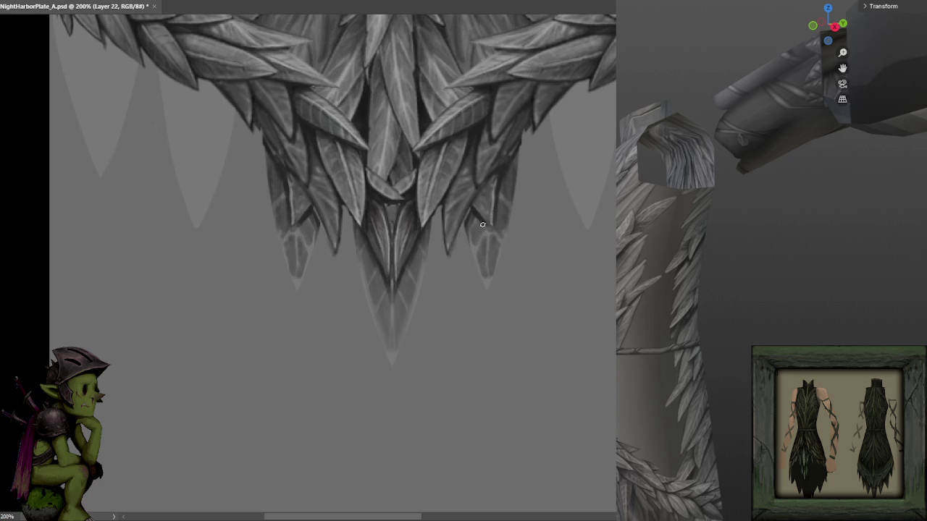
key("ctrl+z")
mouse_move(483, 221)
left_mouse_down()
mouse_move(481, 254)
mouse_move(501, 239)
mouse_move(484, 268)
left_mouse_up()
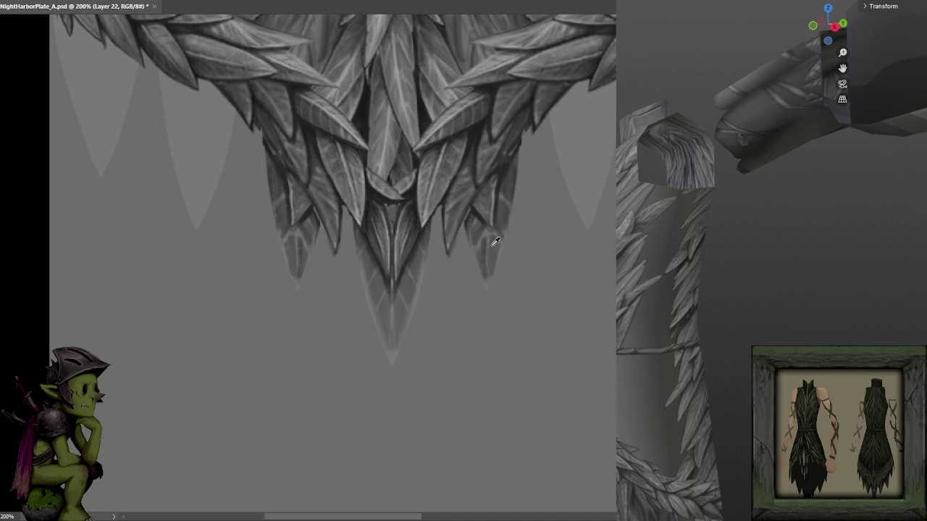
- Sample a lighter grey from the upper leaves and paint light rims along the leaf edges and tip
left_click(502, 176, "alt")
left_click(434, 112, "alt")
left_click_drag(510, 248, 514, 158)
left_click_drag(507, 210, 506, 239)
left_click_drag(484, 284, 475, 254)
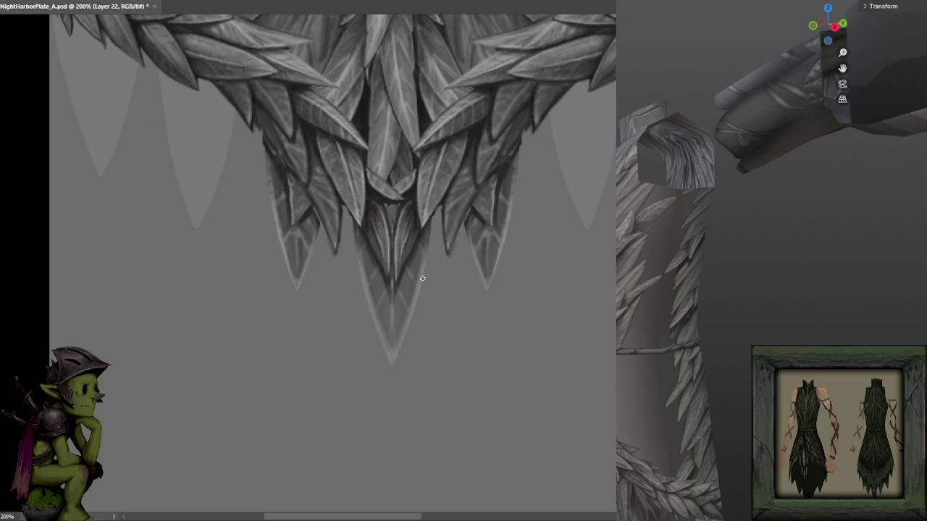
- Darken the central spike's lower edges and the right spike's edge, mirrored left
left_click_drag(389, 356, 414, 304)
left_click_drag(394, 362, 429, 264)
left_click_drag(492, 284, 513, 185)
key("ctrl+z")
mouse_move(498, 273)
left_mouse_down()
mouse_move(506, 239)
mouse_move(474, 257)
left_mouse_up()
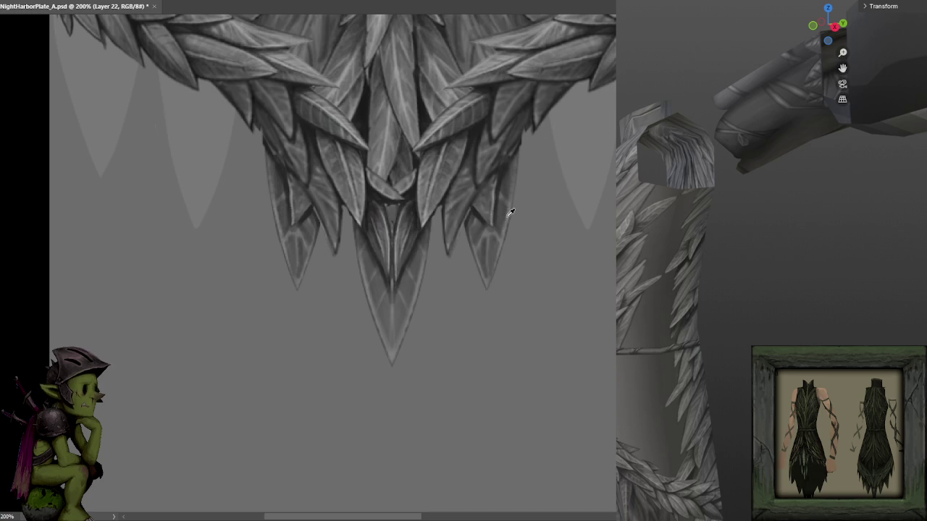
- Add one more shading stroke on the right spike's edge, then pan up to review the upper spikes
left_click(387, 200)
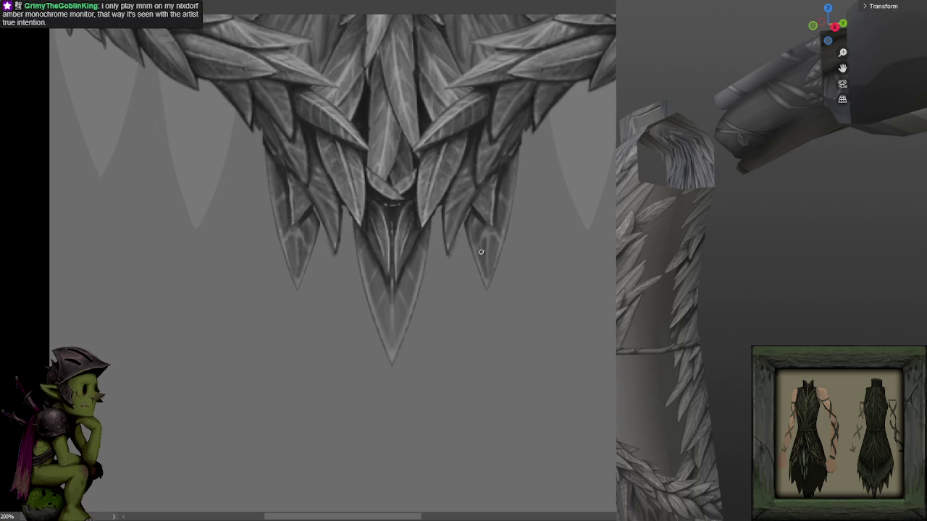
left_click(387, 206)
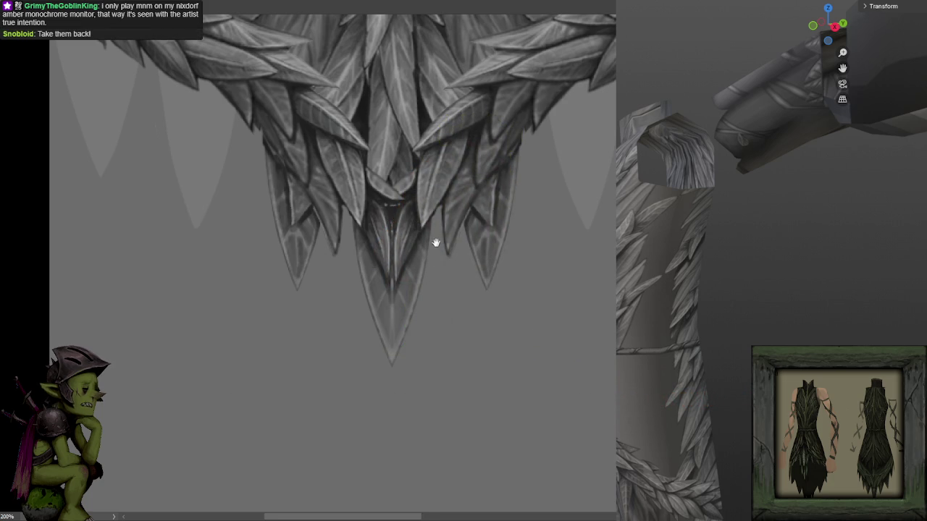
left_click_drag(435, 242, 459, 202)
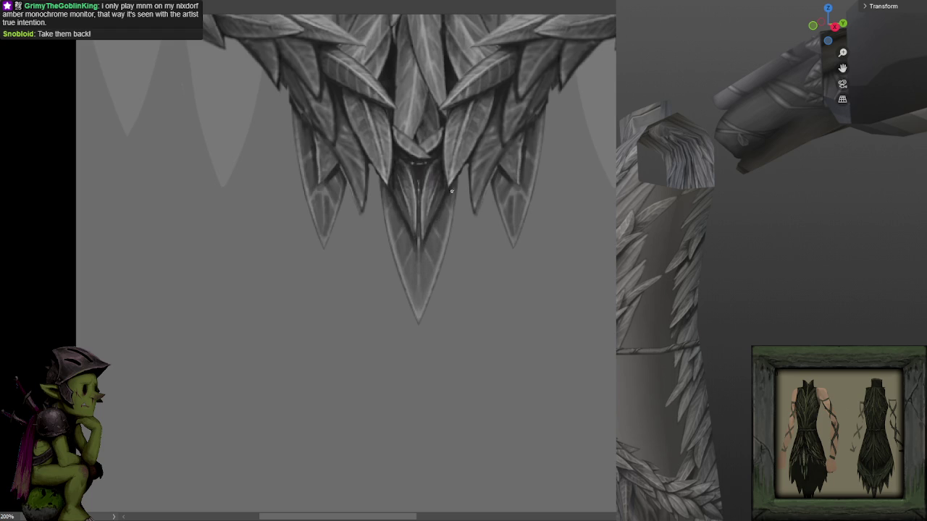
scroll(550, 173, "down", 1)
- Zoom in and out on the canvas to inspect the transparent area beneath the spikes
scroll(601, 170, "down", 2)
scroll(585, 170, "up", 1)
scroll(579, 173, "up", 1)
scroll(556, 231, "down", 1)
scroll(408, 314, "up", 1)
scroll(435, 261, "up", 1)
scroll(463, 203, "down", 1)
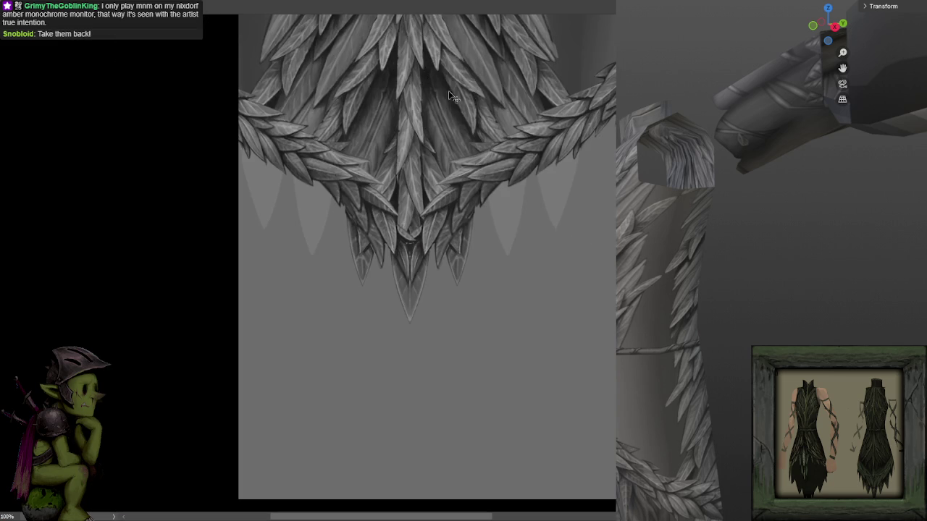
scroll(559, 63, "up", 2)
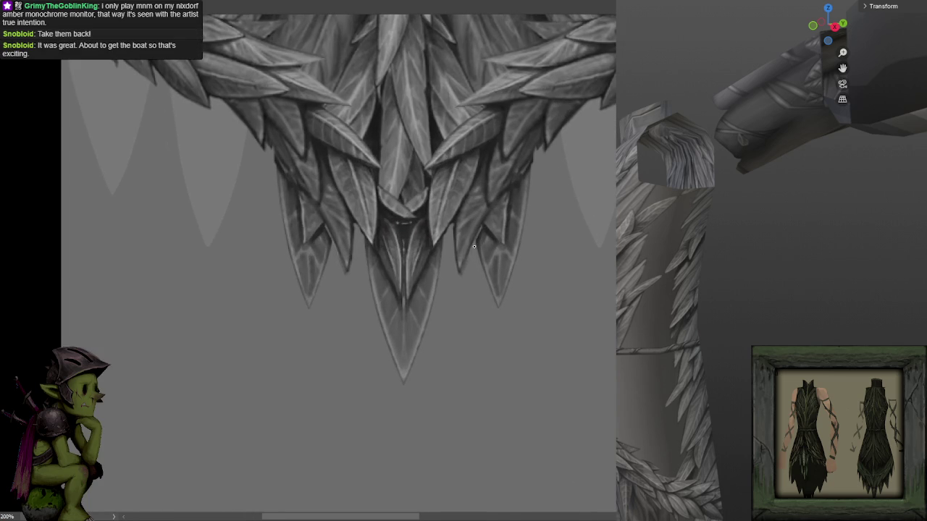
scroll(512, 210, "down", 2)
scroll(542, 234, "up", 1)
scroll(540, 250, "up", 1)
- Frame the whole spiked dress in the 3D preview and move the Color Game window up
key("ctrl+KP_1")
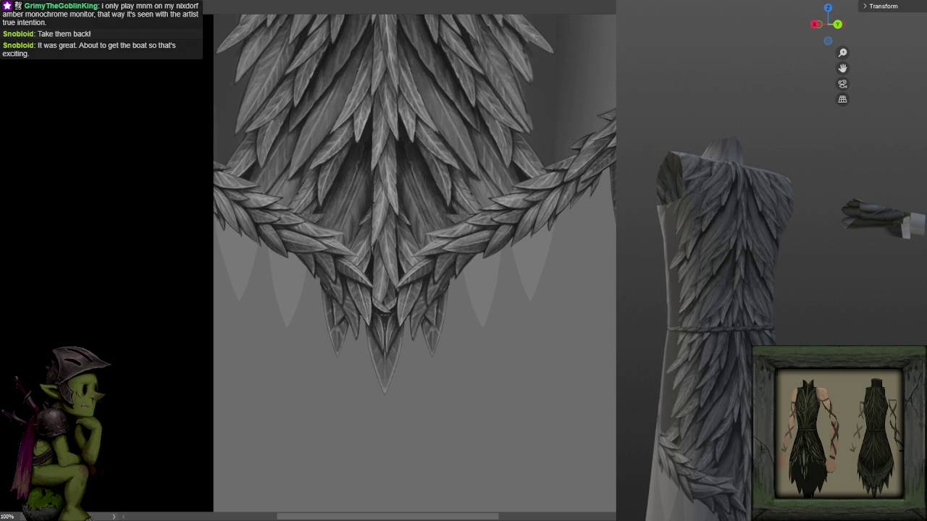
scroll(415, 201, "down", 1)
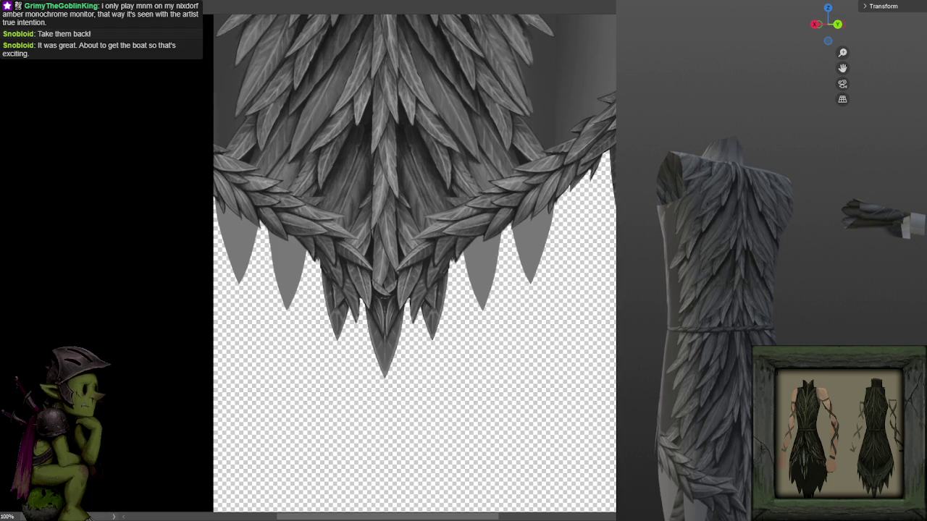
scroll(753, 391, "up", 2)
scroll(749, 387, "up", 2)
scroll(723, 352, "up", 3)
scroll(750, 312, "up", 2)
scroll(736, 302, "up", 2)
scroll(755, 282, "up", 2)
scroll(763, 310, "up", 2)
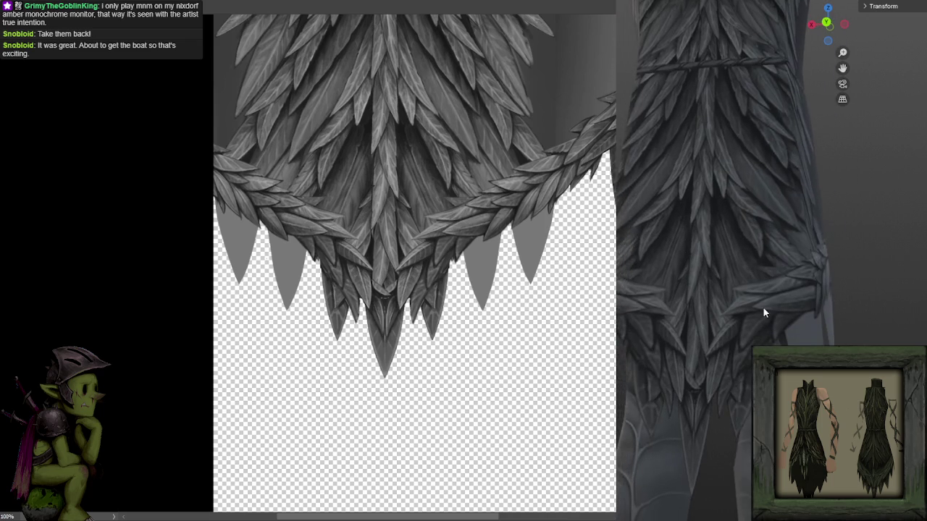
scroll(778, 330, "up", 1)
scroll(781, 330, "up", 1)
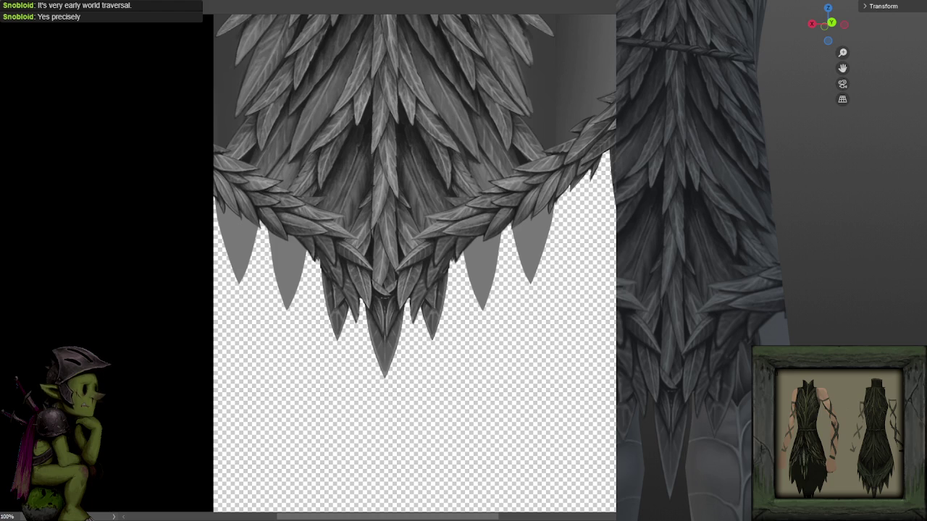
left_click_drag(579, 311, 538, 40)
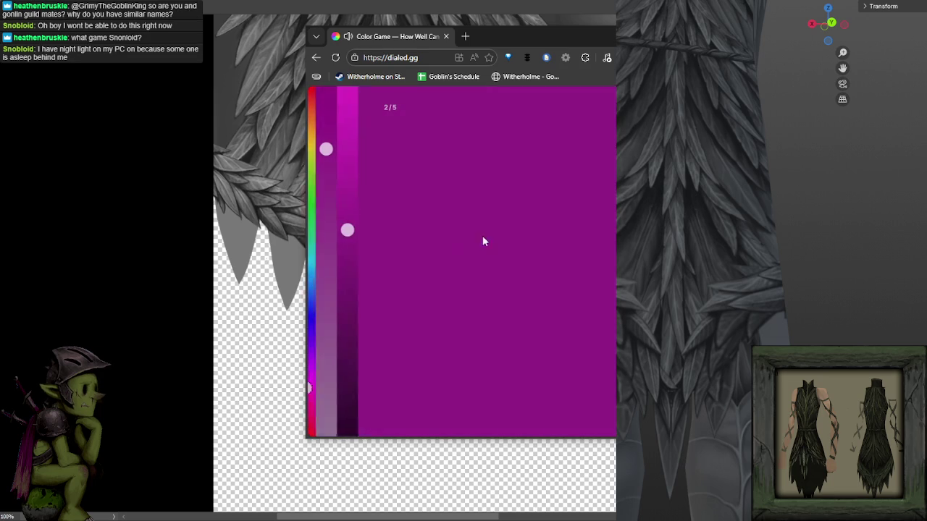
- Match the round 2 teal with hue, saturation and brightness sliders, then submit the guess
left_click(319, 265)
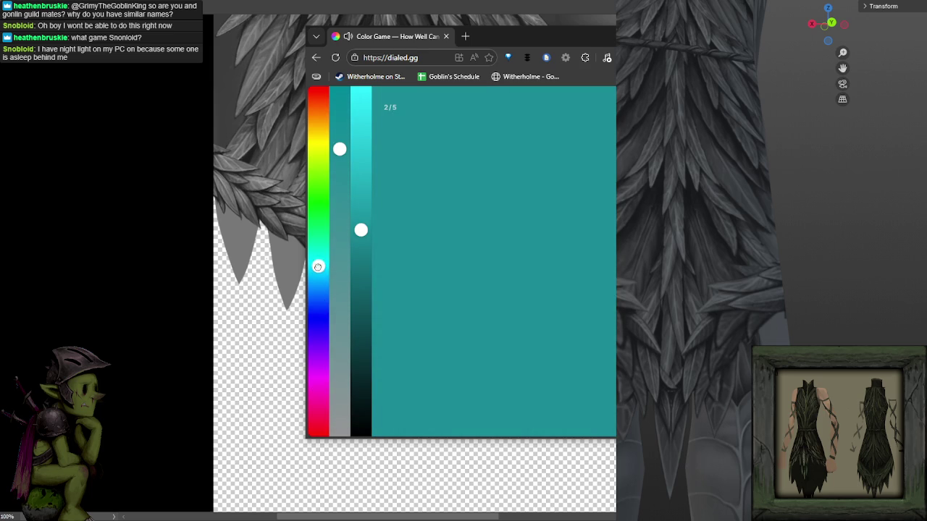
left_click(318, 276)
left_click_drag(318, 281, 318, 274)
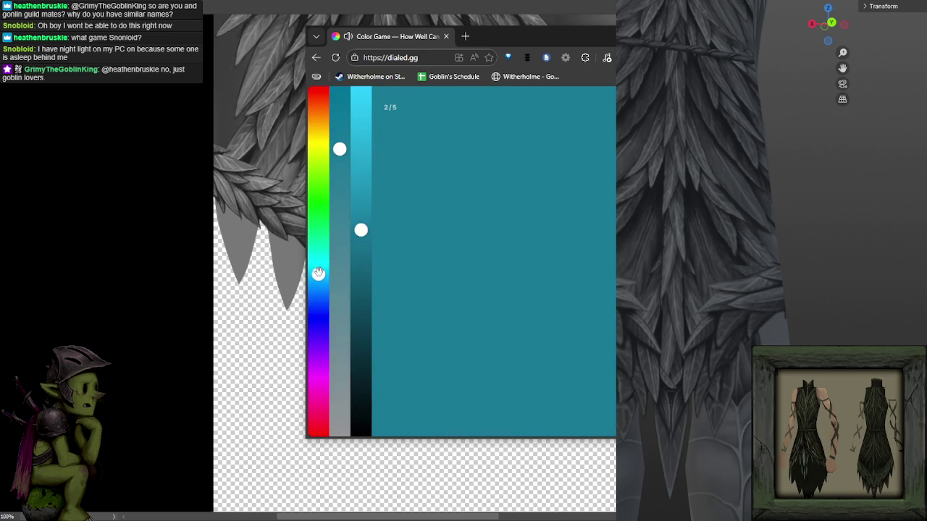
left_click(364, 210)
left_click(361, 198)
left_click_drag(339, 151, 339, 164)
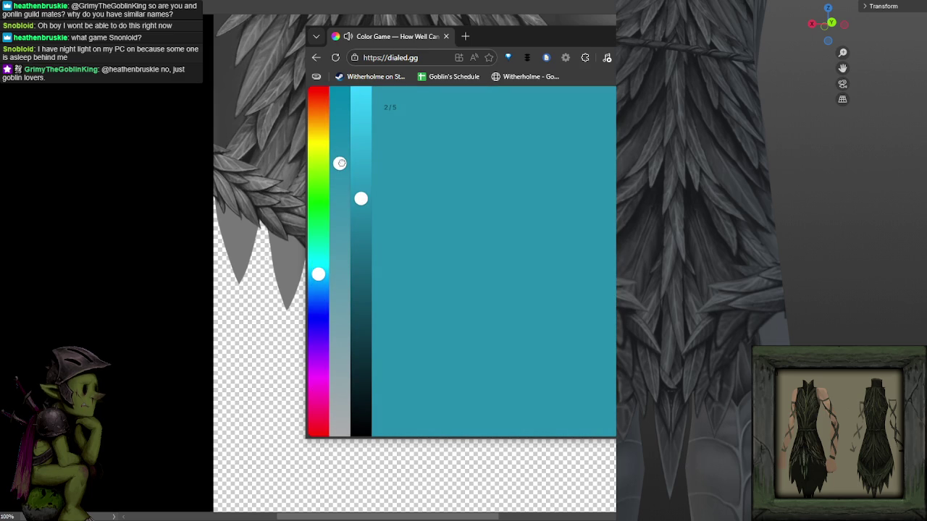
mouse_move(359, 196)
left_mouse_down()
mouse_move(360, 181)
mouse_move(340, 212)
mouse_move(340, 233)
left_mouse_up()
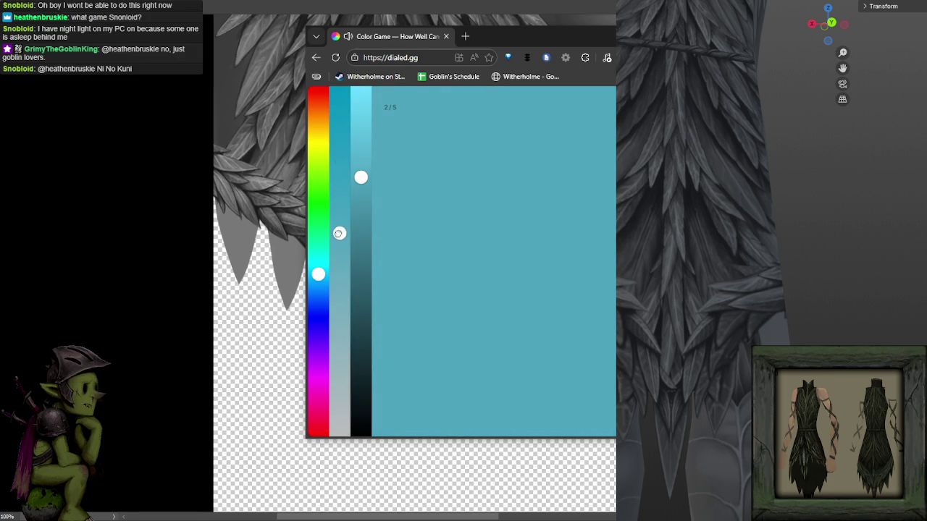
left_click_drag(361, 178, 361, 187)
left_click(526, 375)
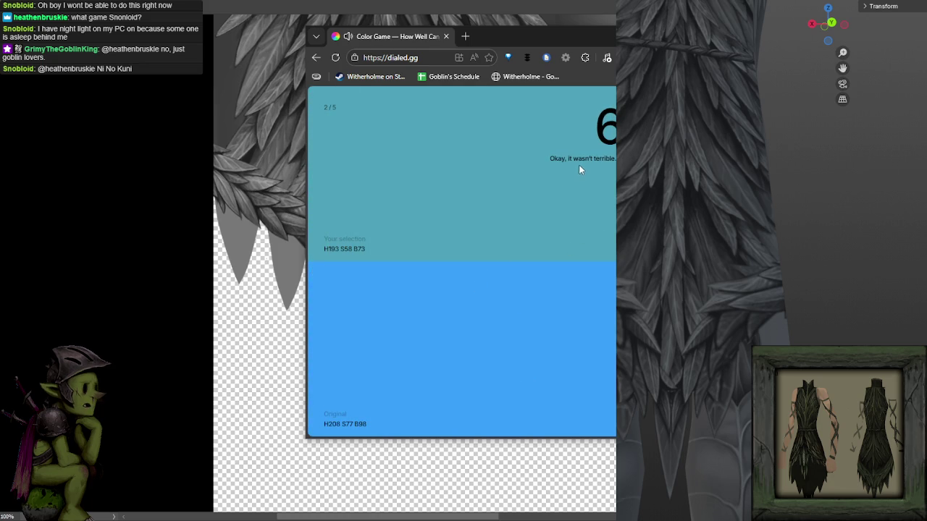
left_click(528, 286)
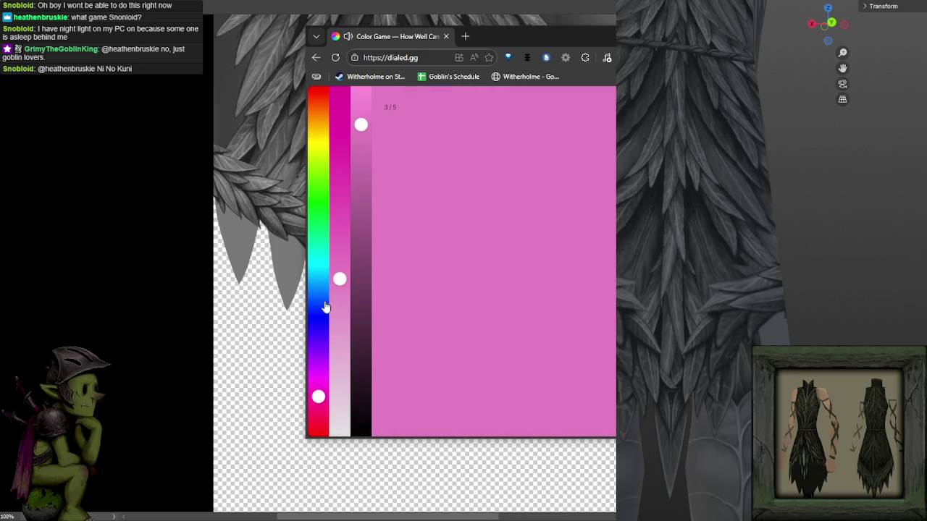
- Dial in a dark, nearly grey blue as the round 3 guess
left_click(320, 327)
left_click_drag(361, 394, 362, 419)
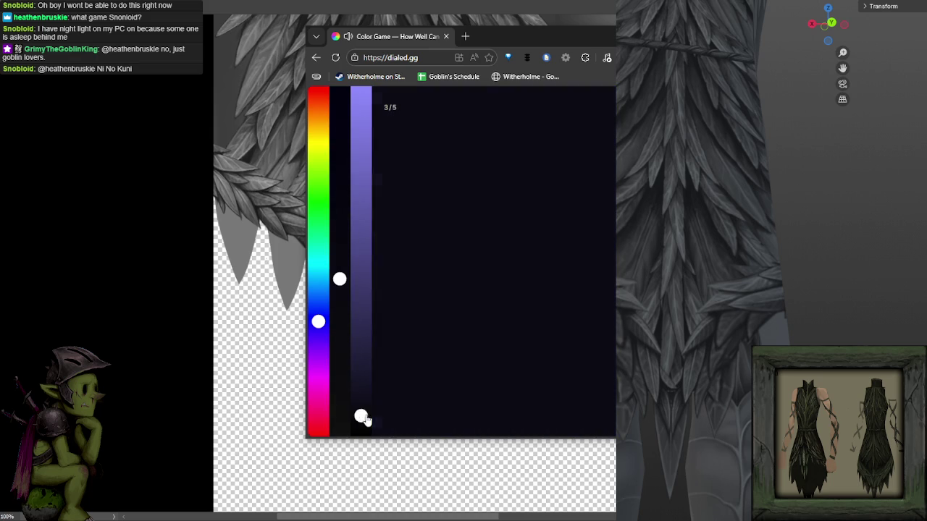
left_click_drag(342, 335, 340, 418)
left_click_drag(319, 321, 318, 307)
left_click_drag(362, 403, 361, 376)
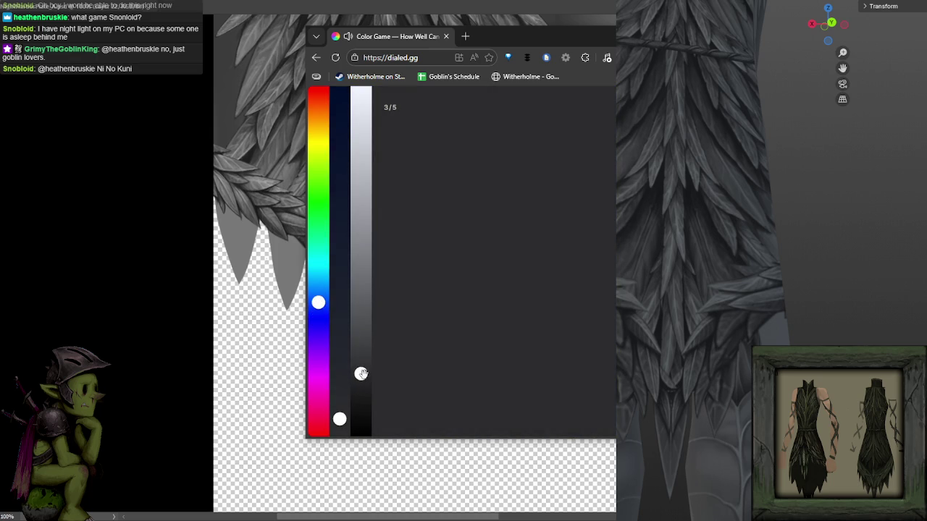
left_click_drag(324, 308, 319, 286)
left_click_drag(339, 419, 339, 401)
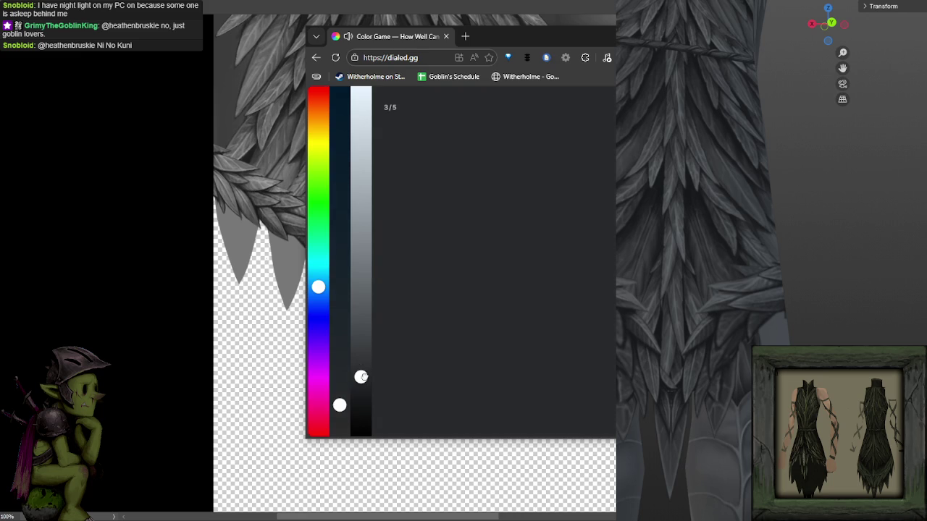
left_click_drag(318, 287, 318, 313)
mouse_move(339, 404)
left_mouse_down()
mouse_move(338, 396)
mouse_move(339, 408)
left_mouse_up()
left_click(338, 398)
left_click_drag(361, 377, 361, 369)
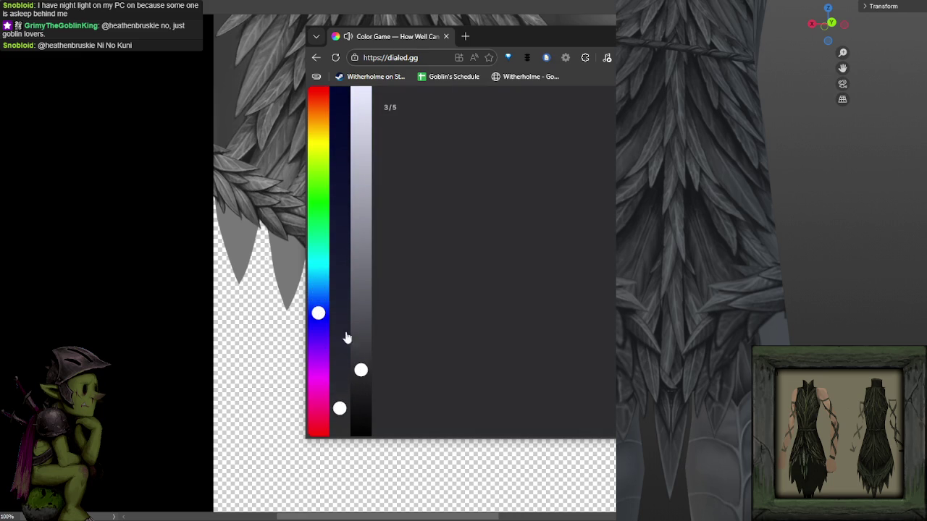
- Try other hues, settle on a dark blue, and submit the round 3 guess
left_click(319, 412)
mouse_move(318, 334)
left_mouse_down()
mouse_move(319, 252)
mouse_move(323, 293)
left_mouse_up()
left_click_drag(325, 170, 318, 80)
left_click(316, 333)
left_click_drag(316, 333, 315, 304)
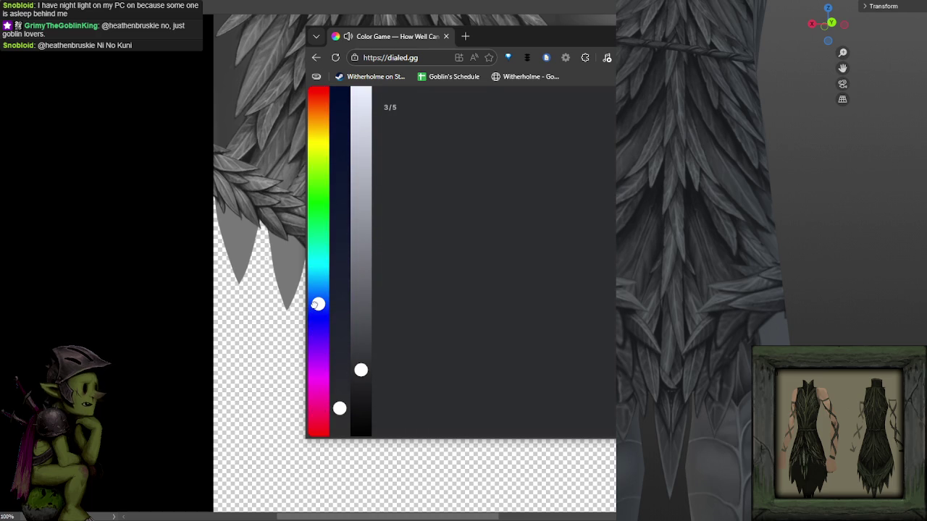
left_click(337, 401)
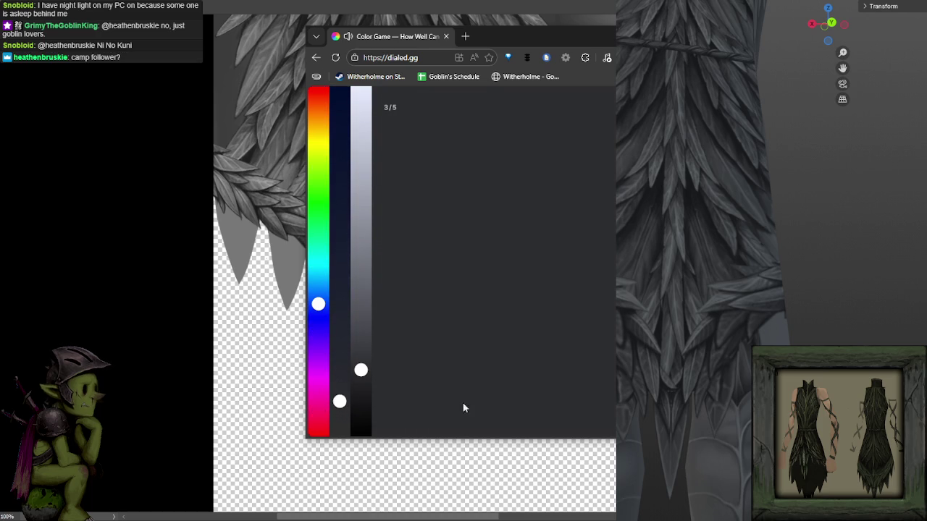
left_click(558, 397)
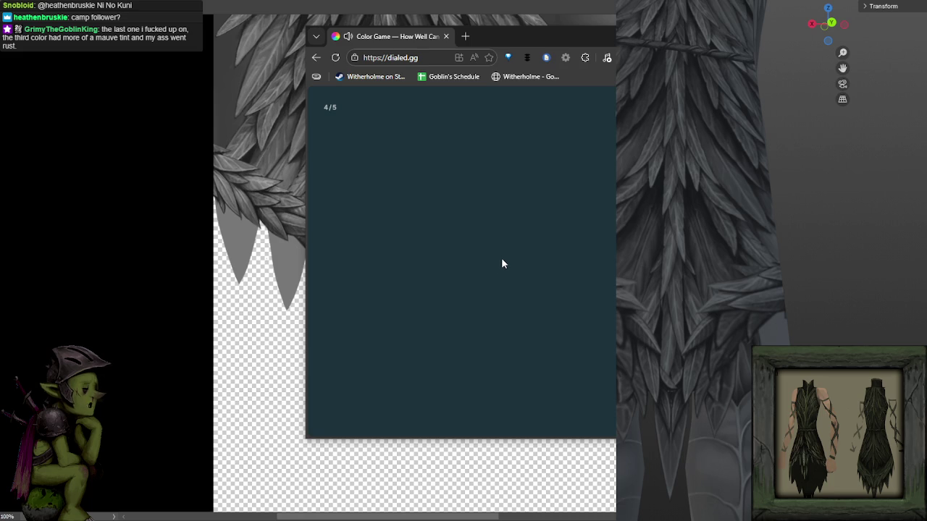
- Submit a desaturated dark teal as the round 4 guess
left_click(319, 258)
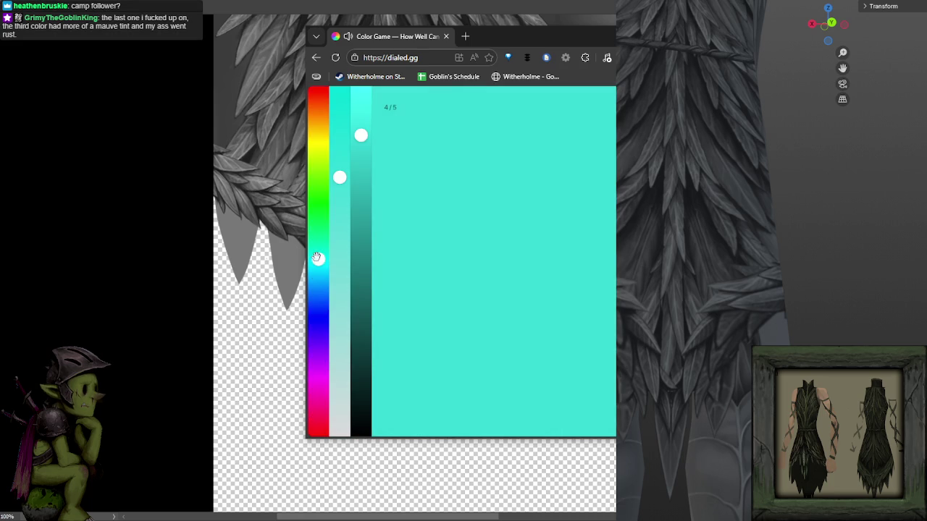
scroll(365, 362, "down", 5)
left_click(364, 366)
left_click(339, 230)
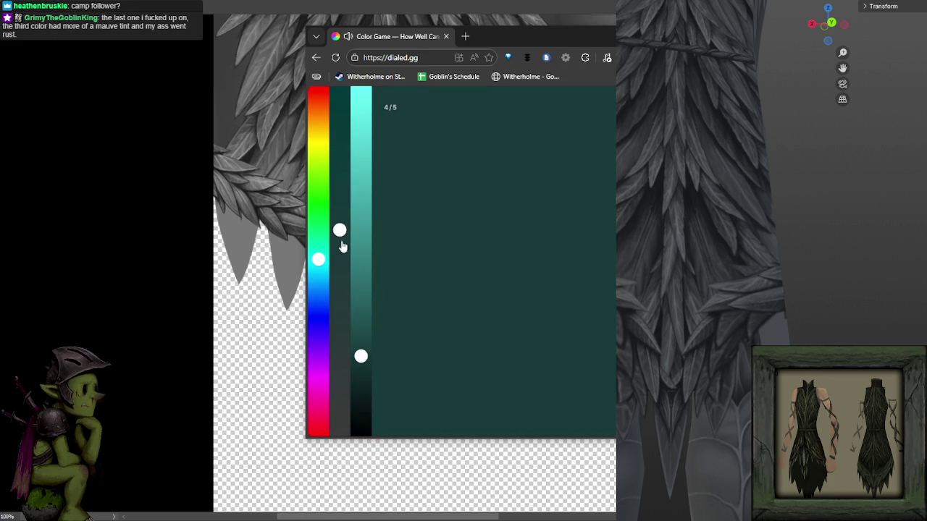
left_click(339, 265)
left_click(361, 370)
left_click(340, 300)
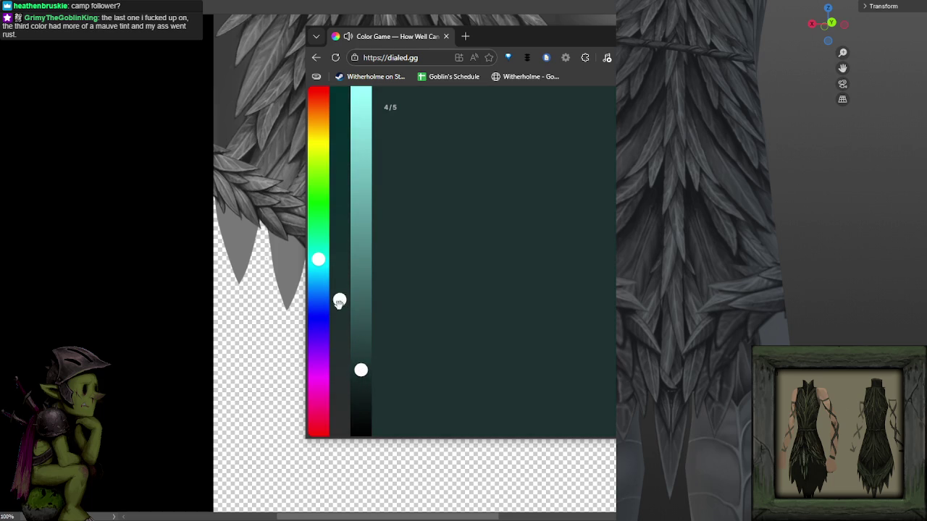
left_click(339, 289)
left_click(576, 413)
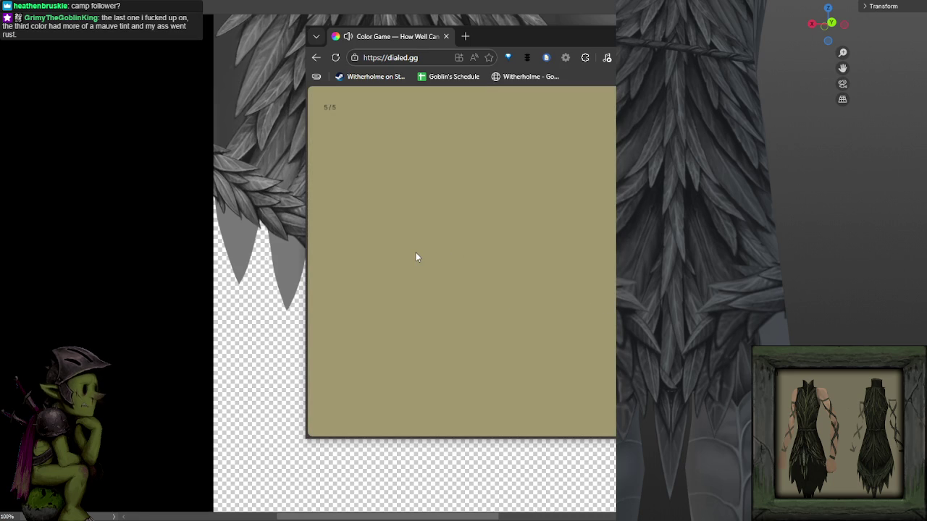
- Submit an olive guess for round 5, view the 43.50/50 score, and close the game tab
left_click(319, 139)
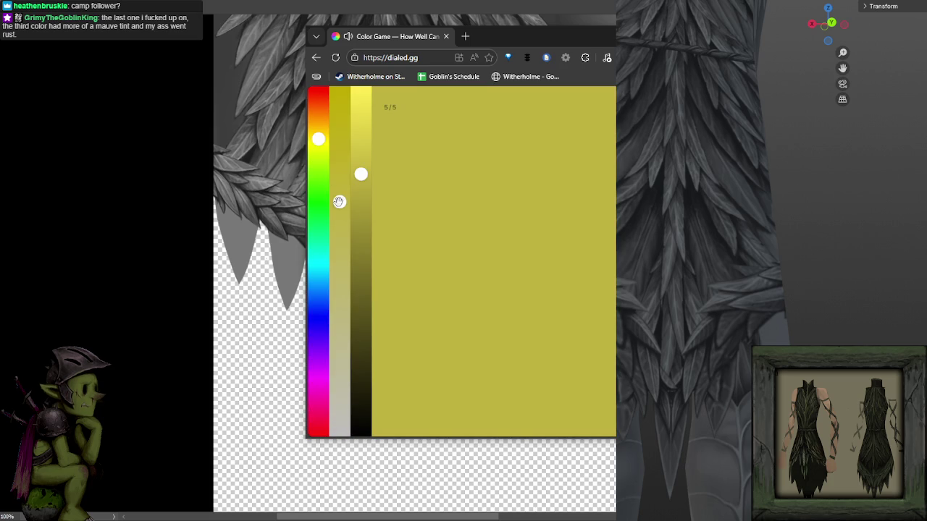
left_click(339, 274)
left_click(360, 303)
left_click_drag(368, 349, 362, 302)
left_click(339, 247)
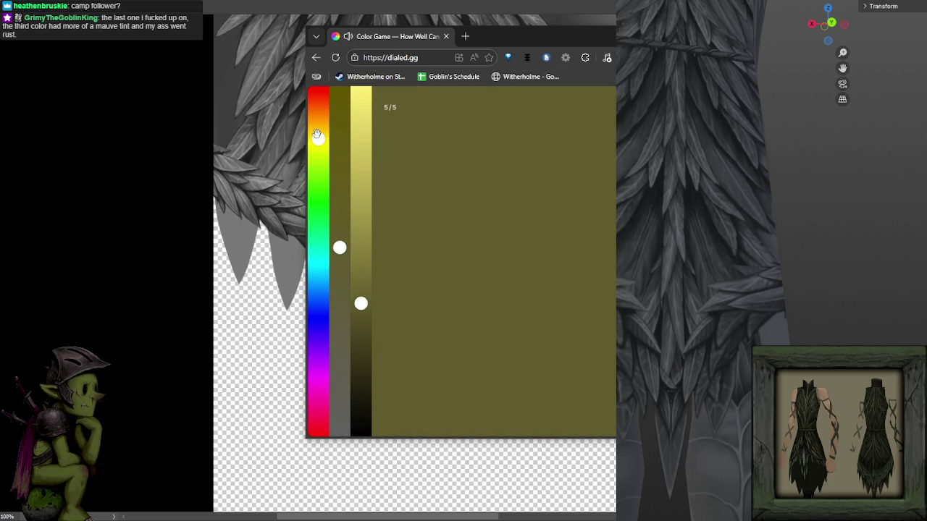
mouse_move(318, 136)
left_mouse_down()
mouse_move(318, 151)
mouse_move(317, 133)
left_mouse_up()
left_click(362, 262)
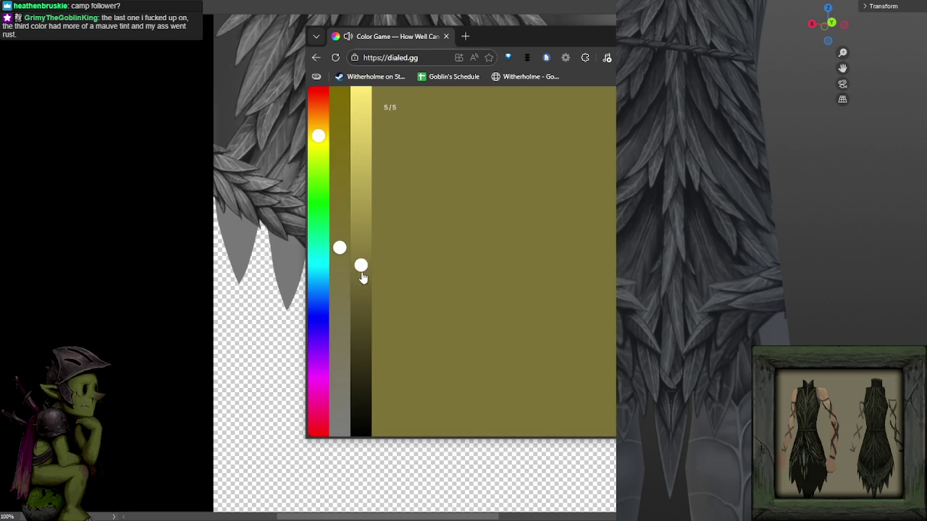
mouse_move(361, 263)
left_mouse_down()
mouse_move(361, 254)
mouse_move(340, 275)
mouse_move(340, 260)
mouse_move(361, 252)
left_mouse_up()
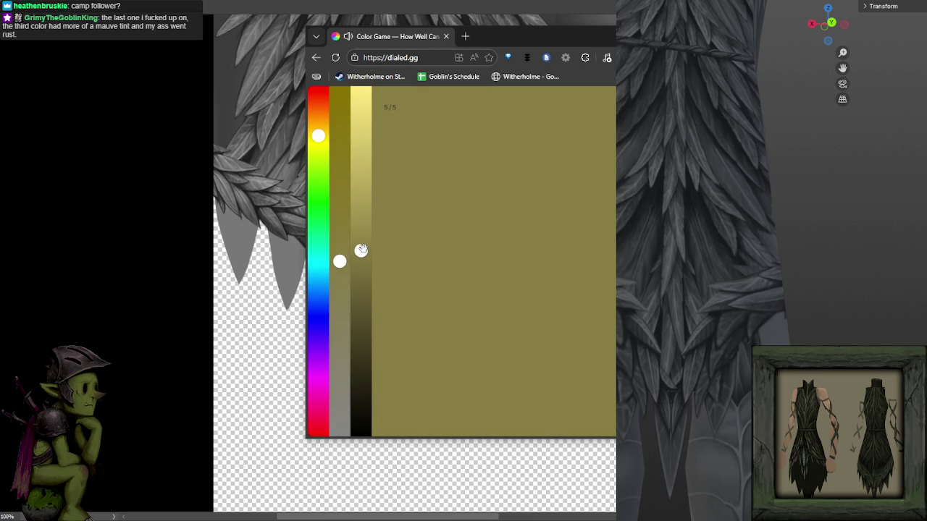
left_click_drag(320, 139, 319, 141)
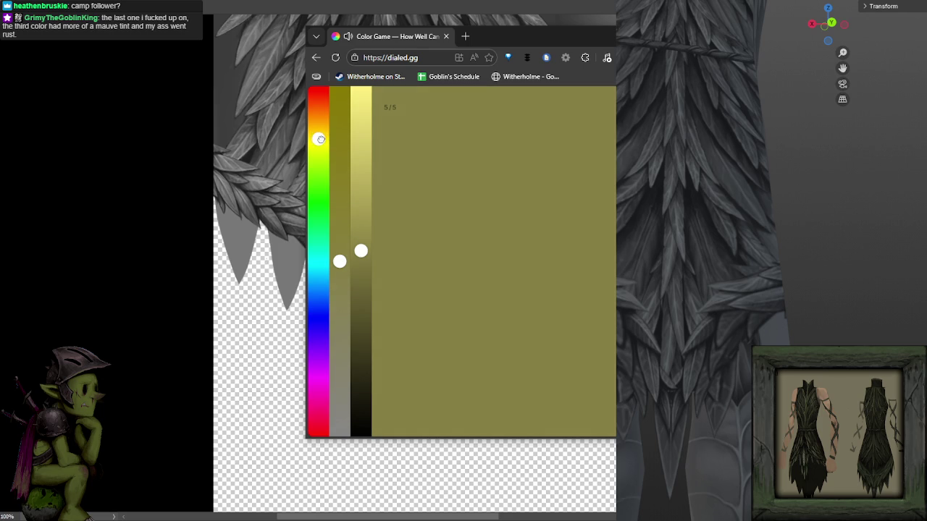
left_click_drag(360, 250, 340, 257)
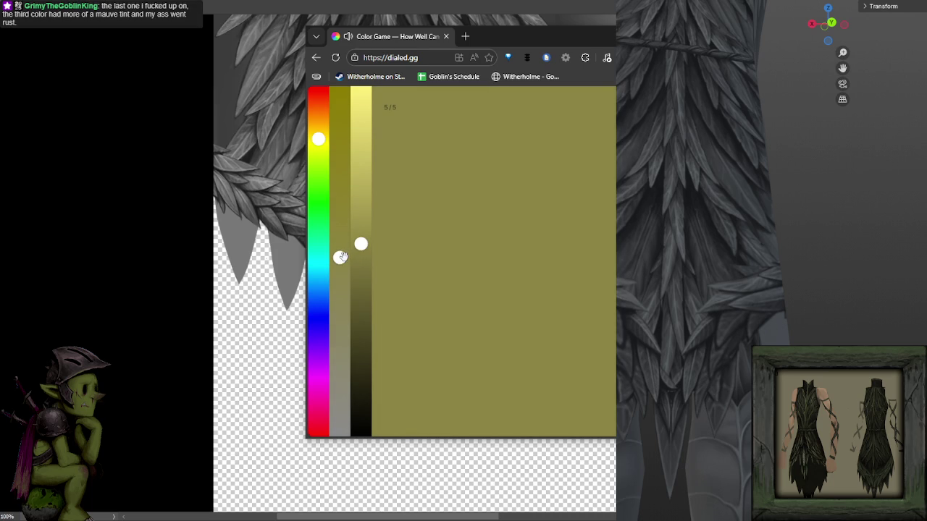
left_click(609, 307)
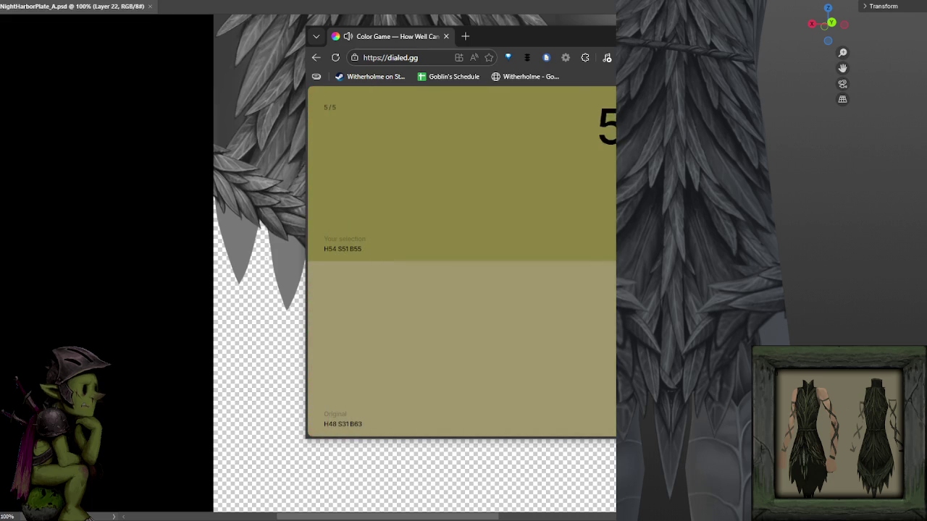
left_click(607, 308)
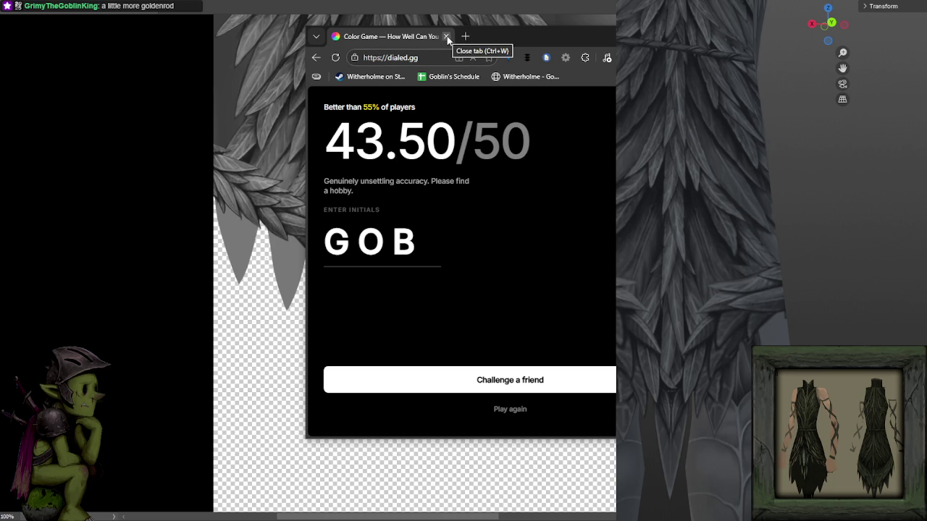
left_click(447, 36)
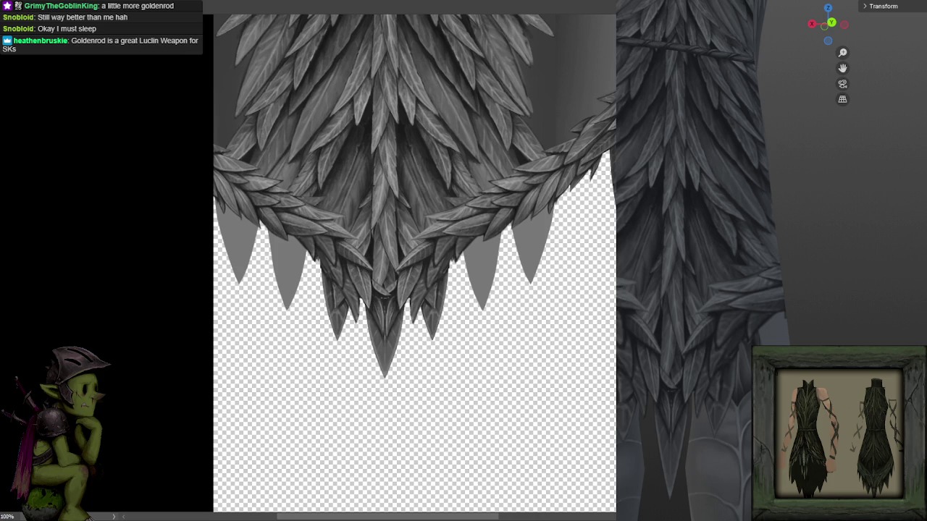
- Zoom in to 300% on the leaf hem
key("ctrl+plus")
key("ctrl+minus")
key("ctrl+minus")
left_click_drag(395, 341, 403, 346)
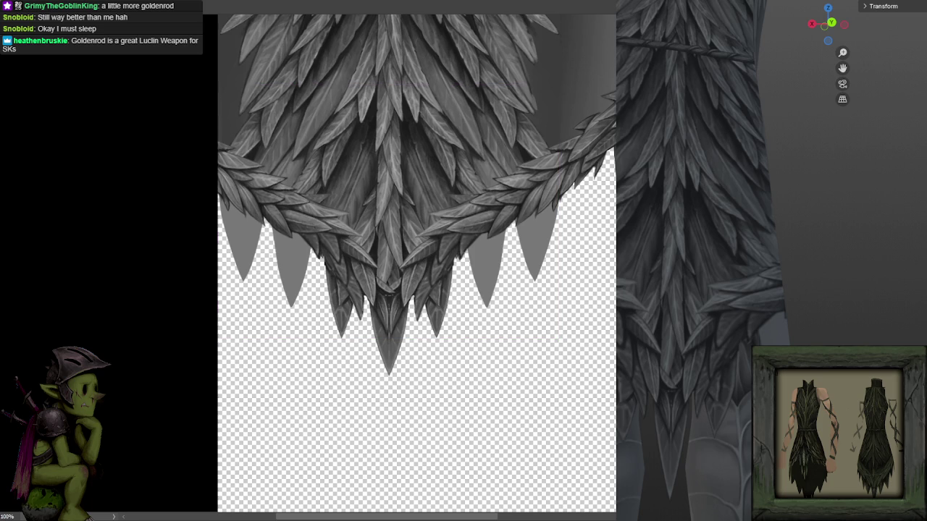
key("ctrl+plus")
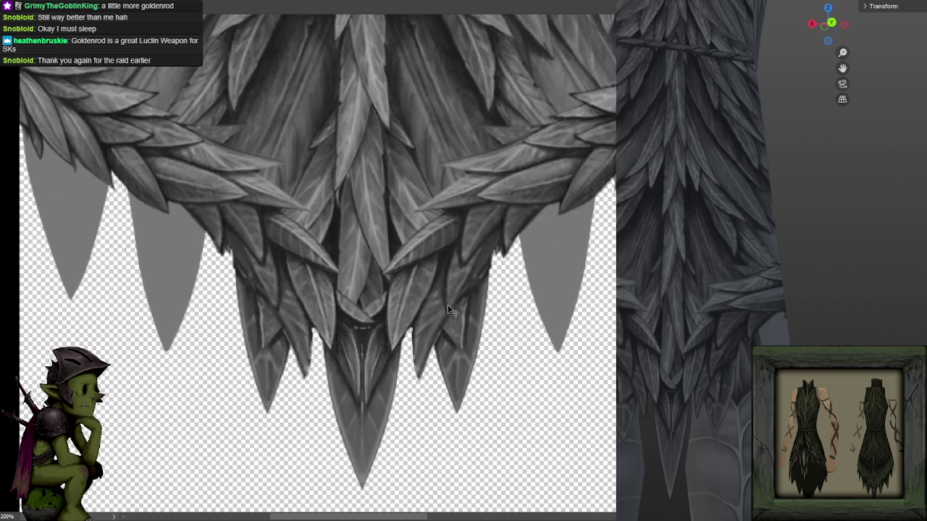
key("ctrl+plus")
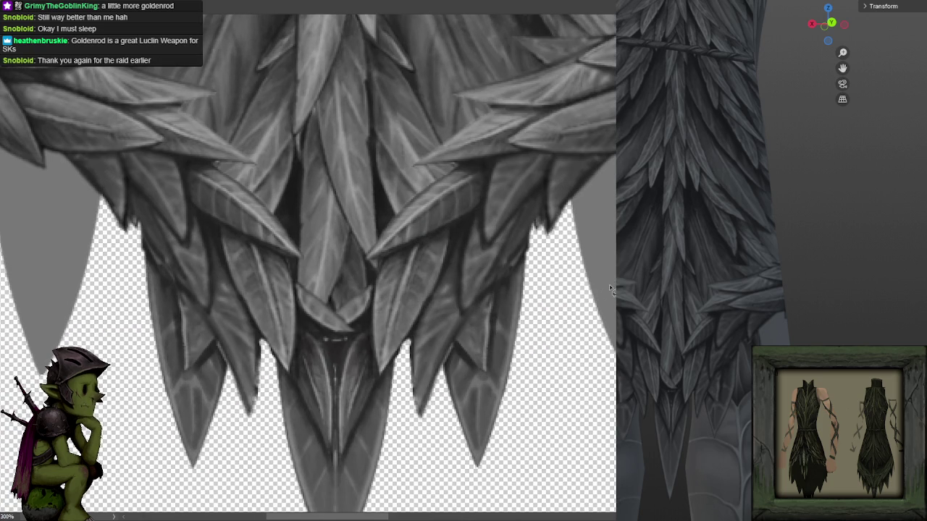
- Paint mirrored dark shading and lighter highlights along the hem leaf edges
mouse_move(493, 348)
left_mouse_down()
mouse_move(504, 298)
mouse_move(459, 347)
mouse_move(490, 300)
left_mouse_up()
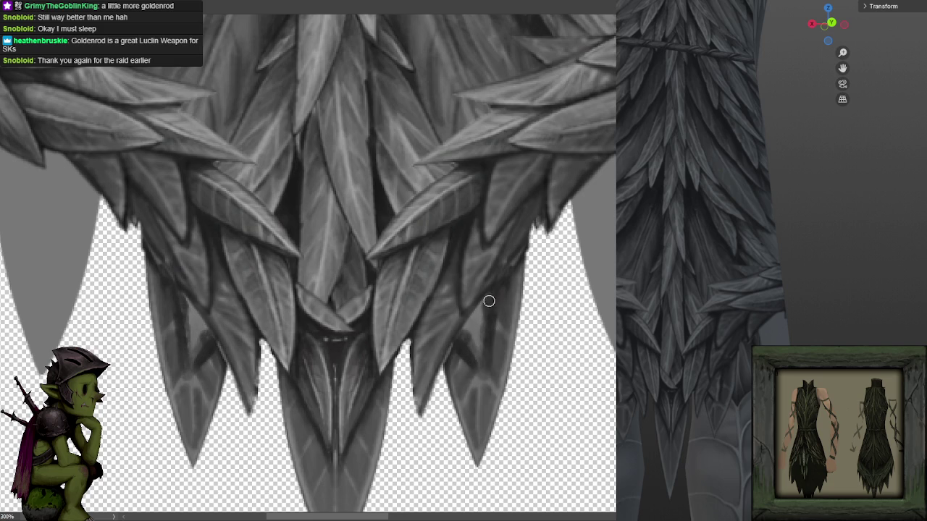
scroll(513, 253, "down", 2)
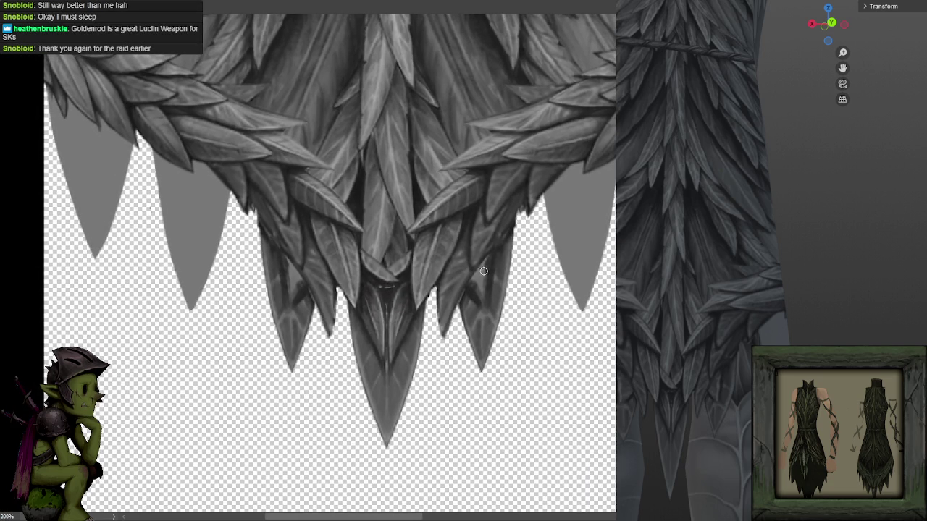
left_click_drag(521, 217, 524, 209)
left_click_drag(526, 210, 520, 209)
key("ctrl+minus")
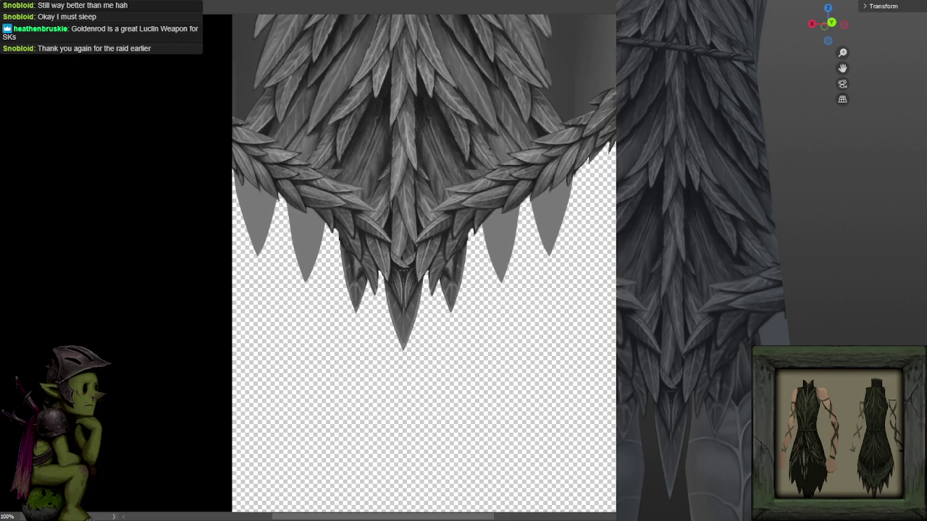
key("ctrl+plus")
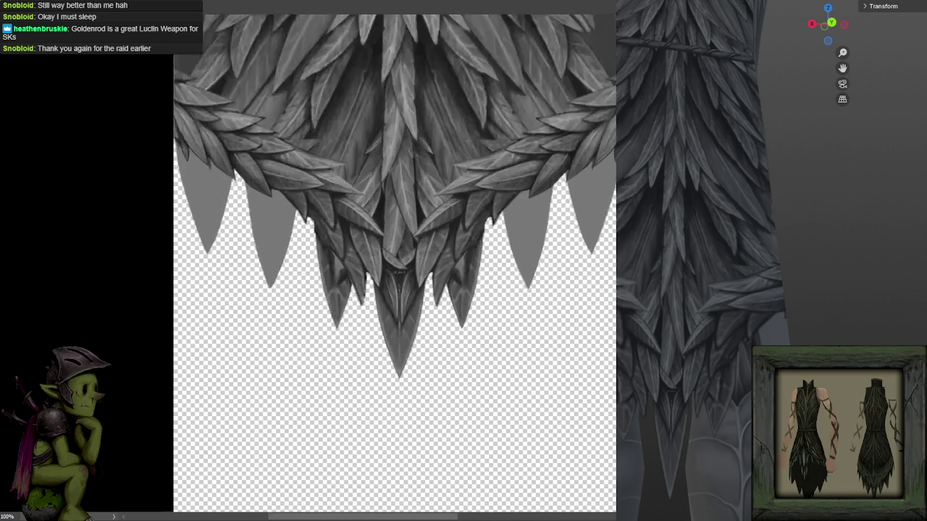
mouse_move(479, 272)
left_mouse_down()
mouse_move(494, 262)
mouse_move(493, 293)
mouse_move(500, 260)
mouse_move(474, 273)
mouse_move(493, 250)
left_mouse_up()
left_click(417, 174, "alt")
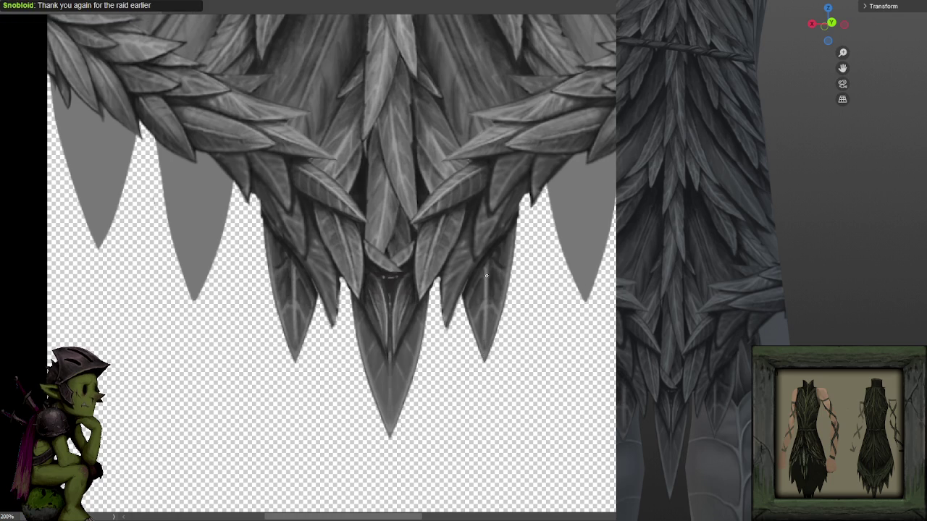
- Add mirrored highlights to the outer leaves and a light stroke down the middle leaf's vein
left_click_drag(480, 279, 483, 339)
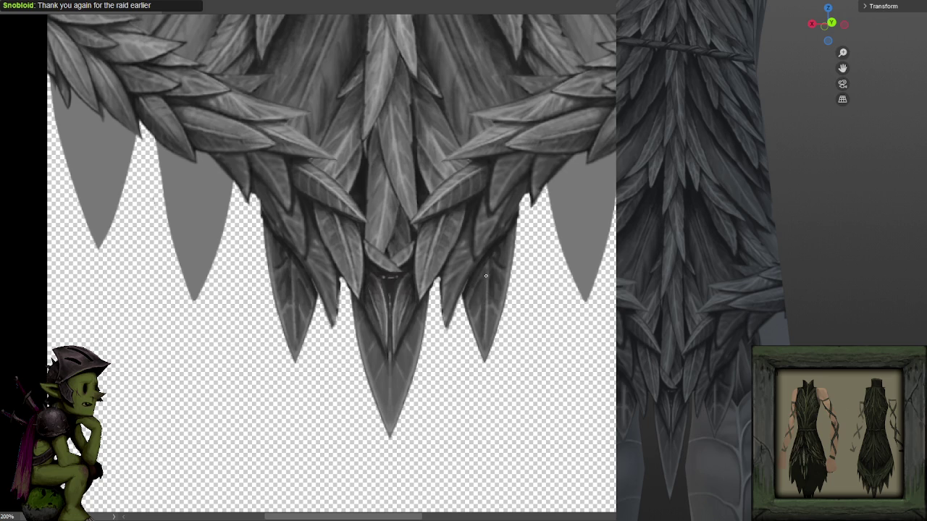
left_click_drag(486, 253, 484, 341)
left_click_drag(488, 300, 490, 265)
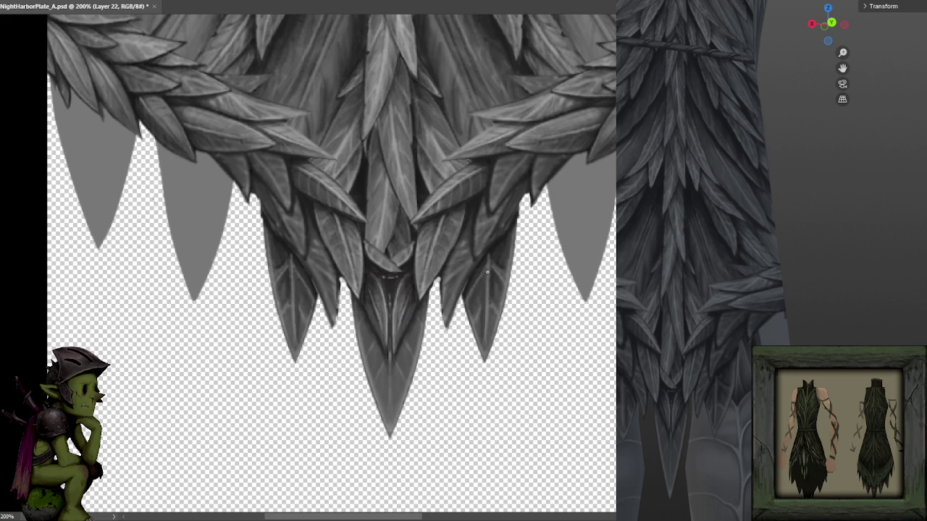
mouse_move(475, 294)
left_mouse_down()
mouse_move(483, 279)
mouse_move(474, 333)
mouse_move(490, 298)
mouse_move(471, 296)
mouse_move(502, 246)
mouse_move(496, 319)
mouse_move(493, 259)
left_mouse_up()
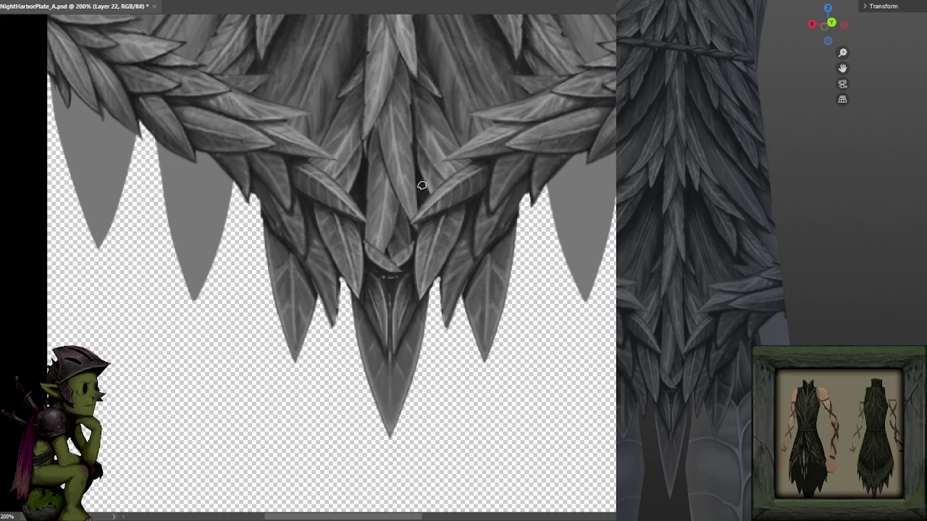
left_click_drag(507, 236, 507, 278)
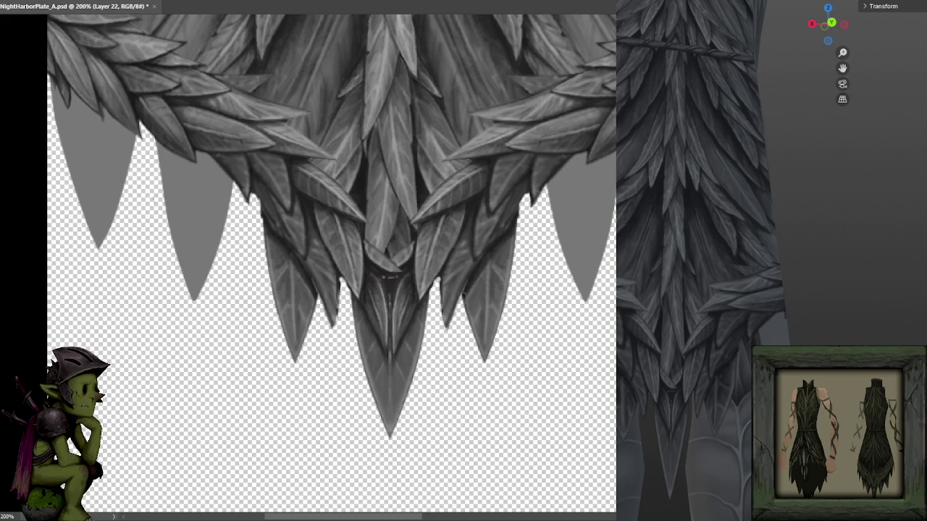
mouse_move(391, 279)
left_mouse_down()
mouse_move(392, 358)
mouse_move(420, 333)
left_mouse_up()
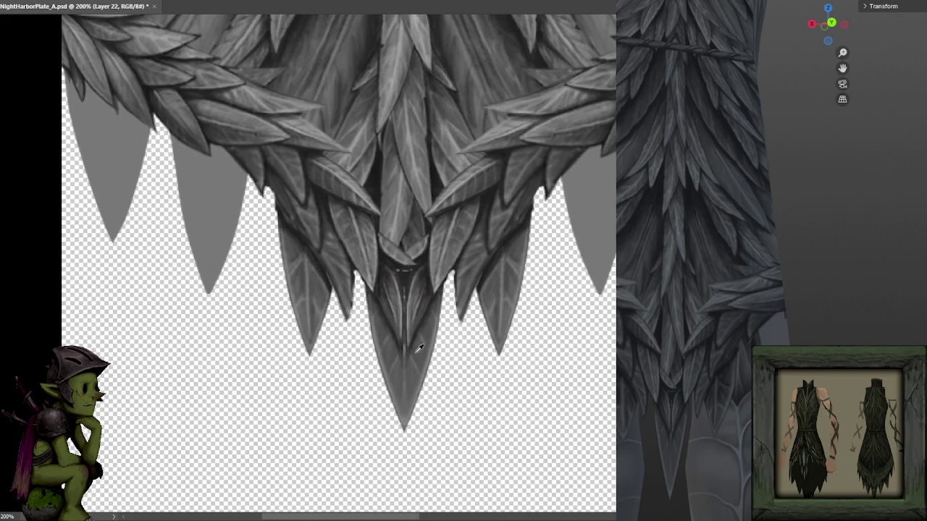
left_click(432, 298, "alt")
left_click(409, 282, "alt")
key("ctrl+z")
key("ctrl+z")
key("ctrl+z")
key("ctrl+z")
key("ctrl+minus")
key("ctrl+minus")
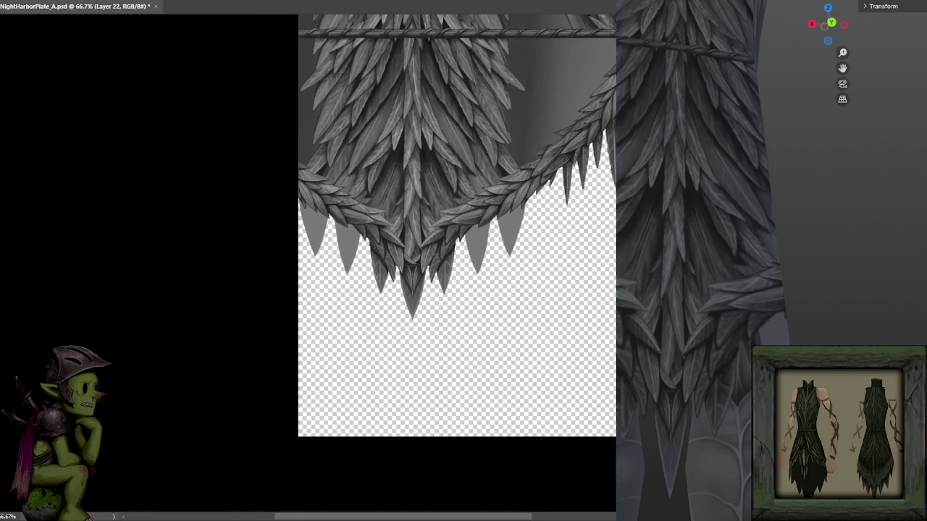
key("ctrl+plus")
key("ctrl+comma")
key("ctrl+comma")
key("alt+bracketright")
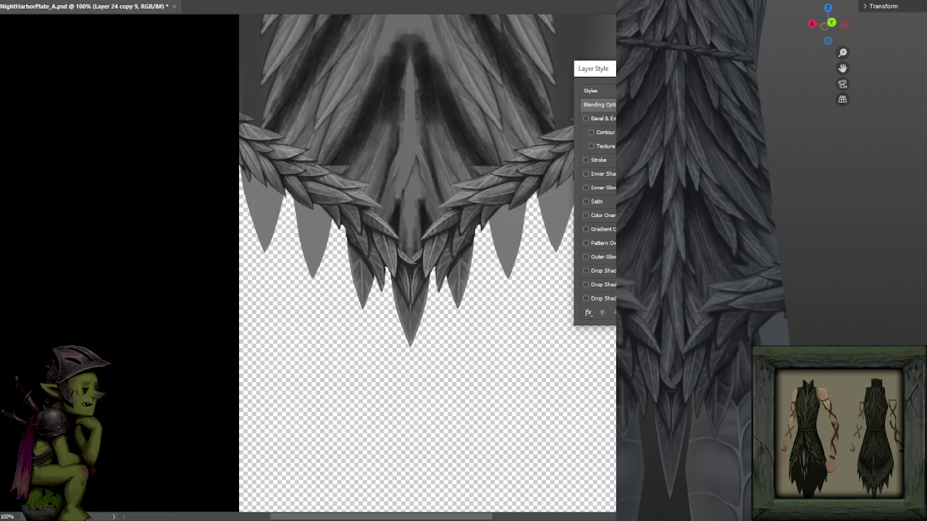
key("Escape")
key("ctrl+comma")
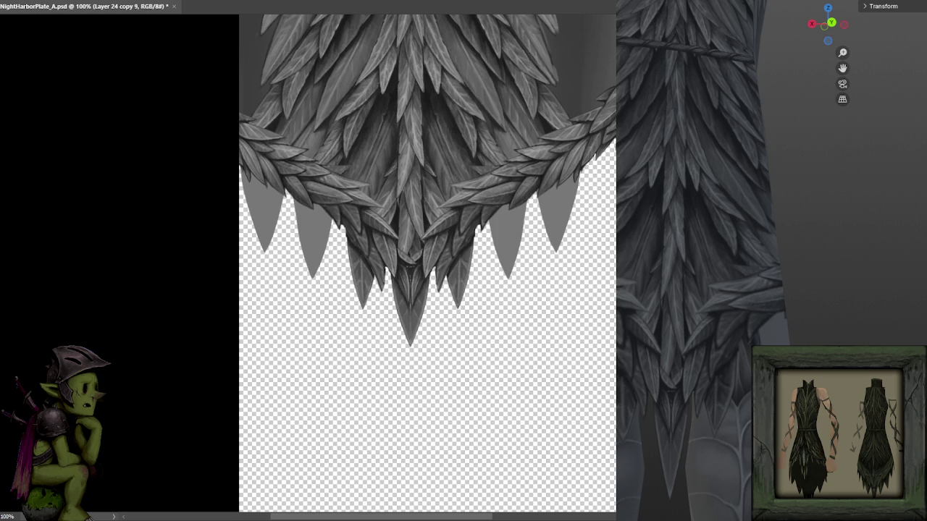
key("alt+bracketleft")
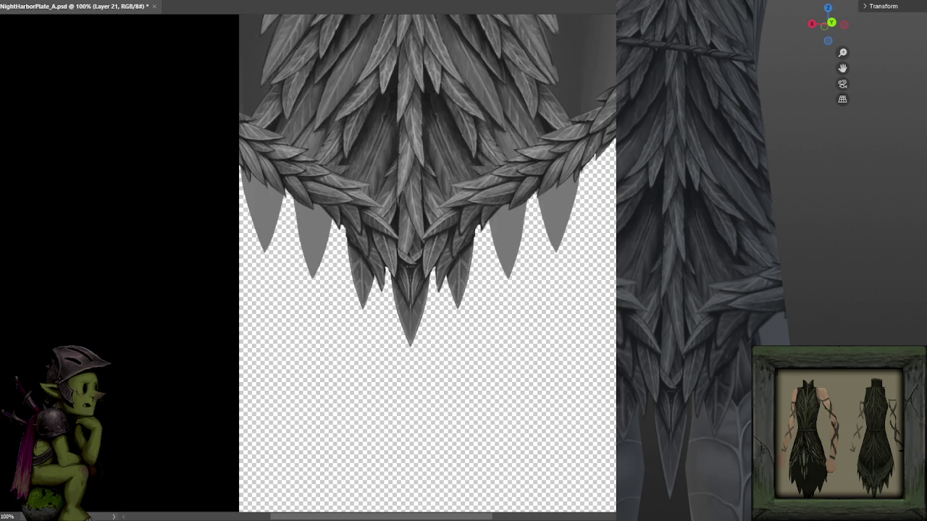
scroll(419, 267, "up", 1)
scroll(536, 205, "up", 2)
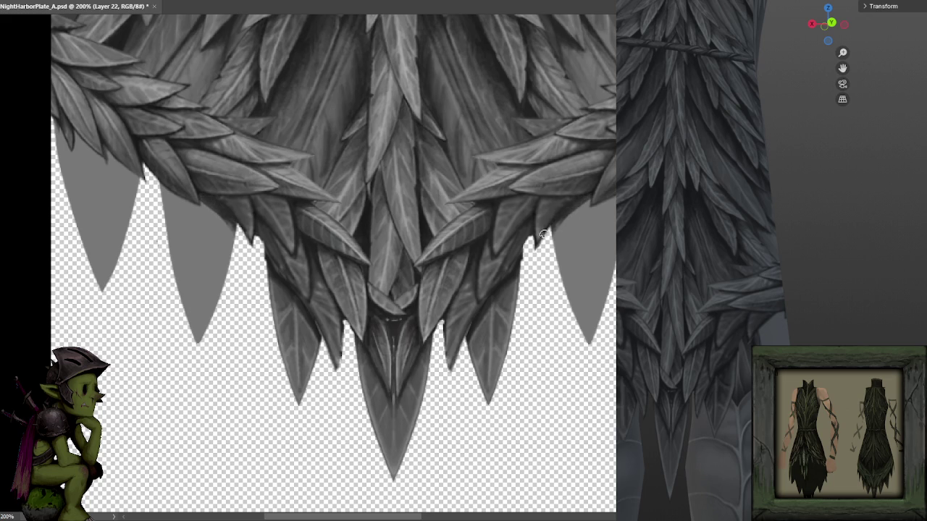
mouse_move(561, 215)
left_mouse_down()
mouse_move(606, 197)
mouse_move(612, 204)
mouse_move(588, 304)
left_mouse_up()
- Lighten both mirrored side spikes down to their tips, then shrink the brush
key("ctrl+z")
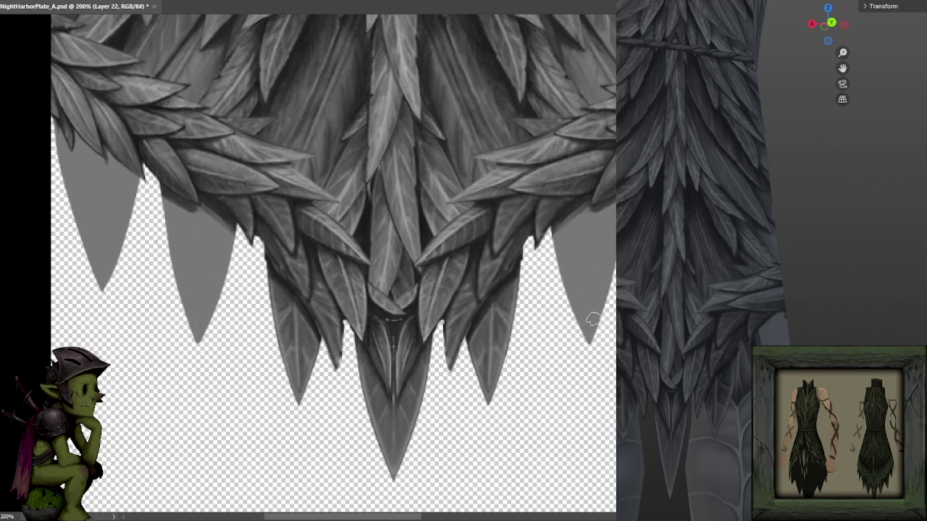
left_click_drag(592, 312, 591, 242)
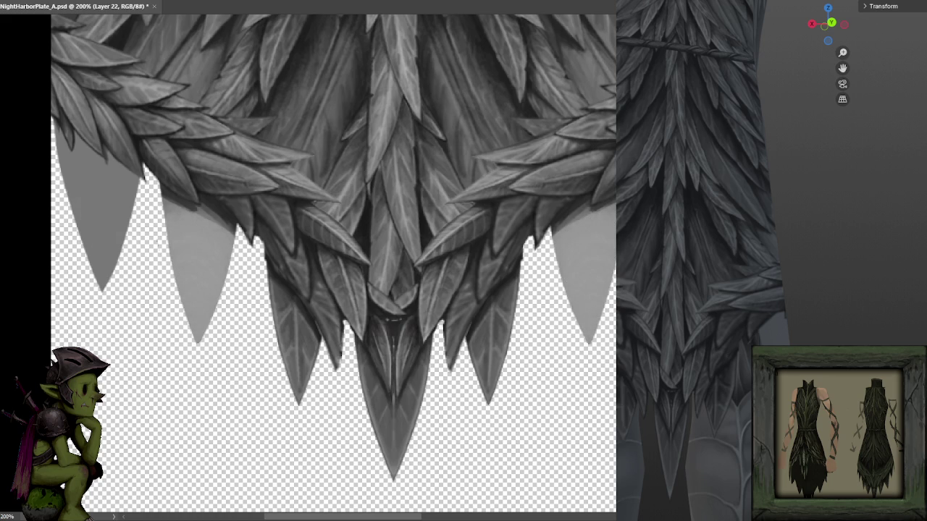
left_click_drag(109, 210, 102, 287)
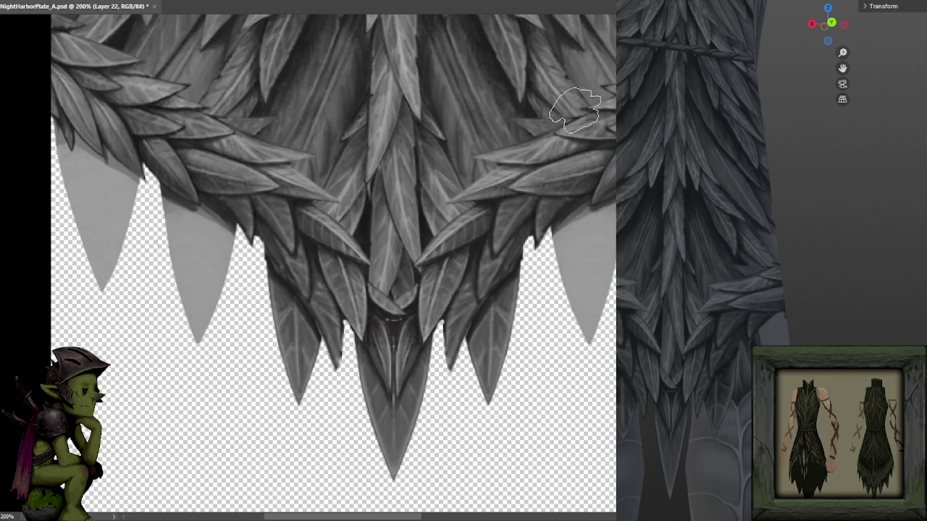
key("bracketleft")
key("bracketleft")
key("bracketleft")
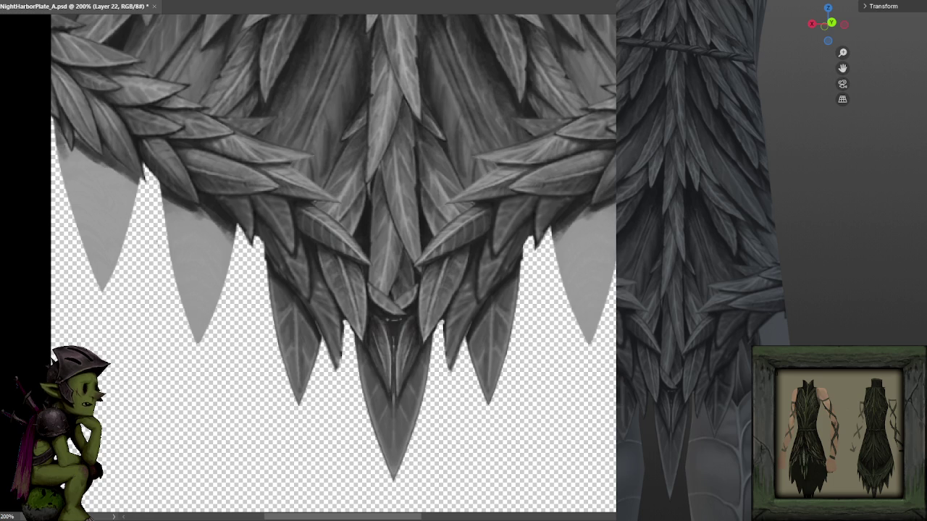
- Shade the spike edges with darker mirrored strokes and save the texture
left_click_drag(137, 190, 114, 186)
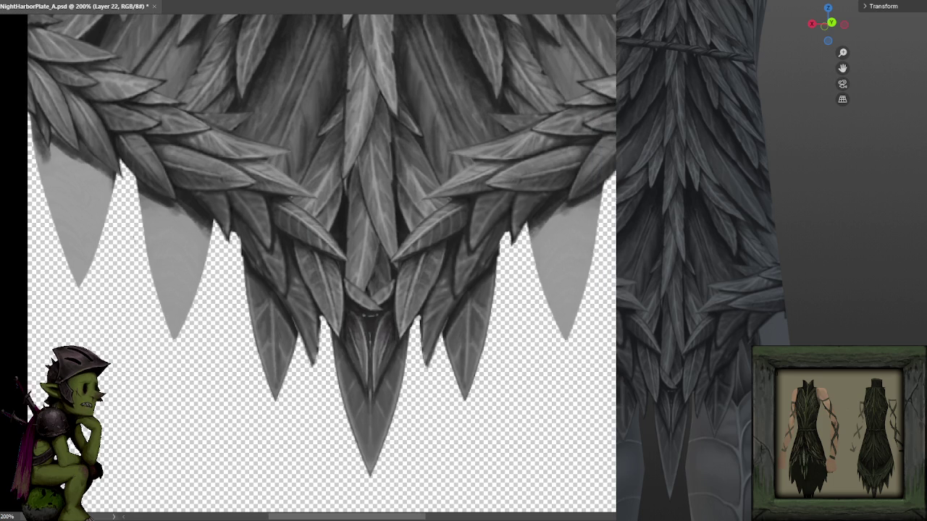
left_click_drag(603, 189, 586, 309)
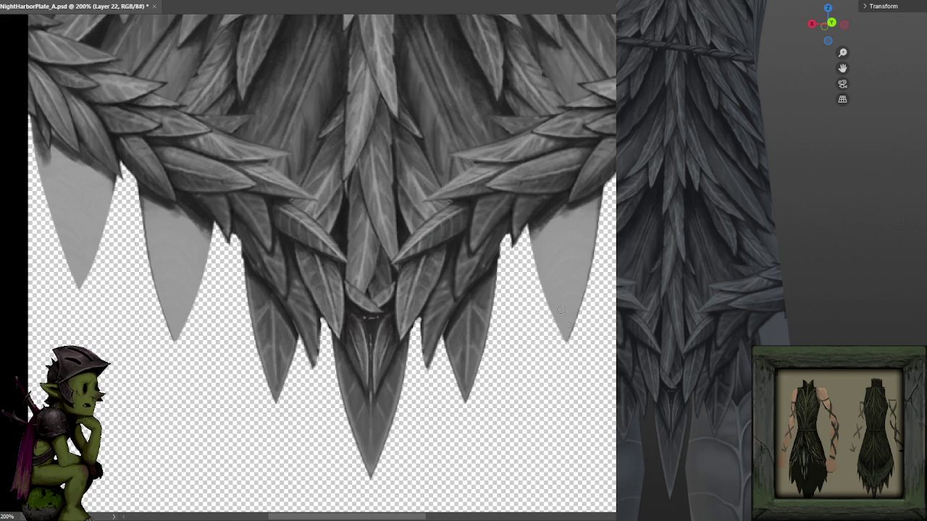
left_click_drag(539, 308, 528, 242)
left_click_drag(554, 307, 569, 351)
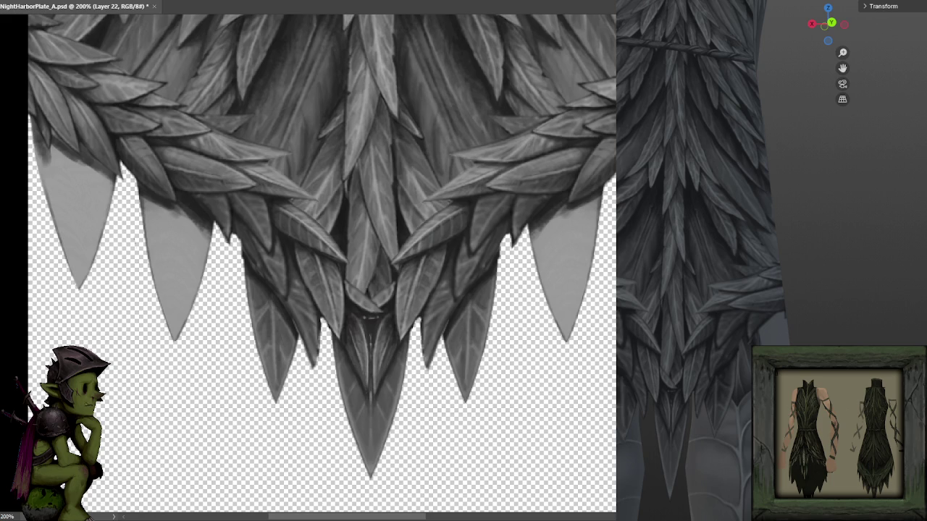
mouse_move(51, 148)
left_mouse_down()
mouse_move(55, 173)
mouse_move(71, 178)
mouse_move(73, 191)
mouse_move(55, 202)
mouse_move(73, 230)
mouse_move(71, 265)
left_mouse_up()
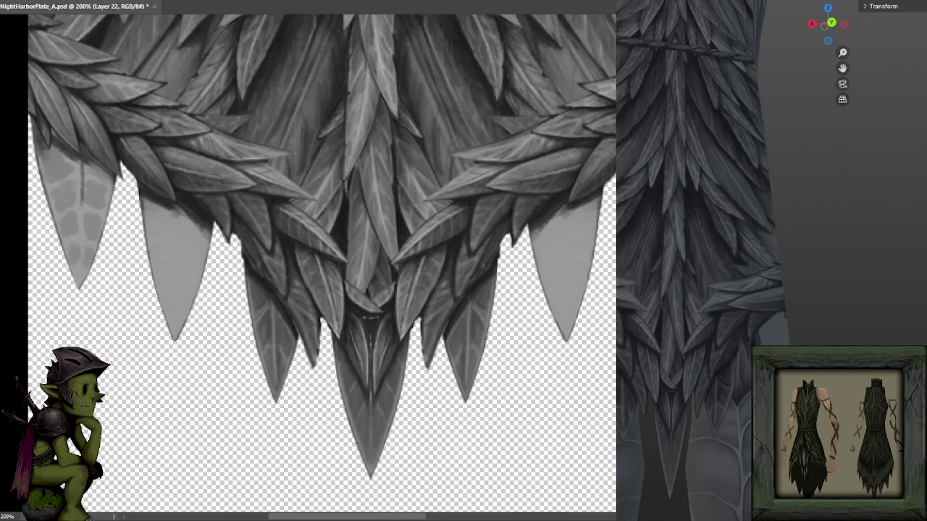
key("ctrl+s")
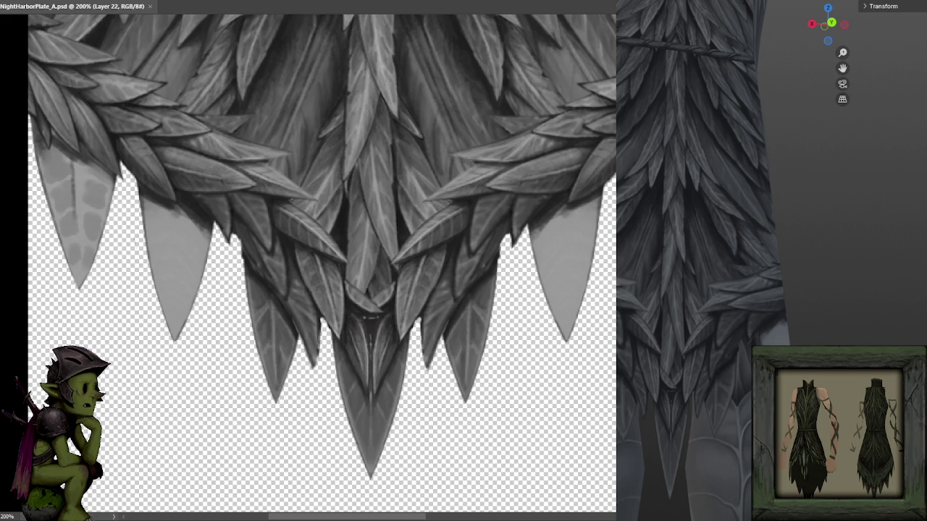
left_click_drag(788, 294, 747, 316)
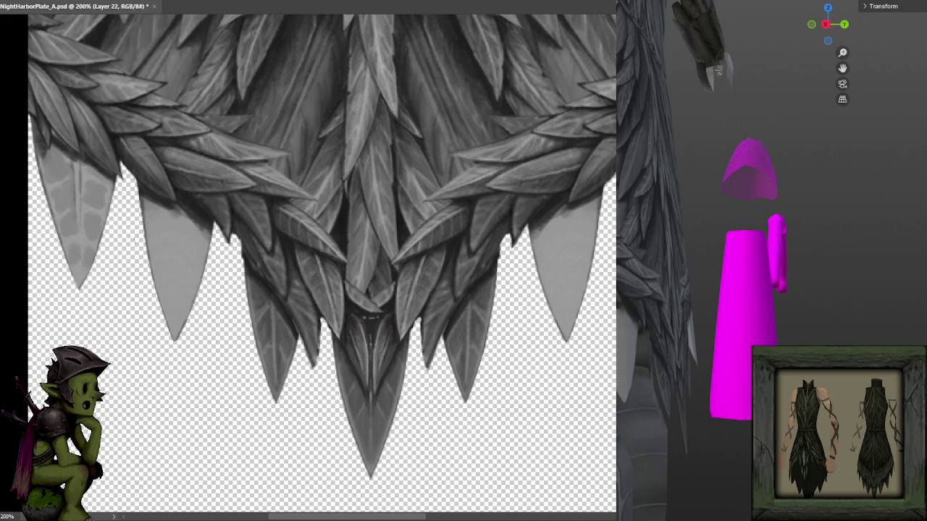
- Darken the left spike edge, try several vein lines on the side leaves, and save
left_click_drag(42, 161, 53, 218)
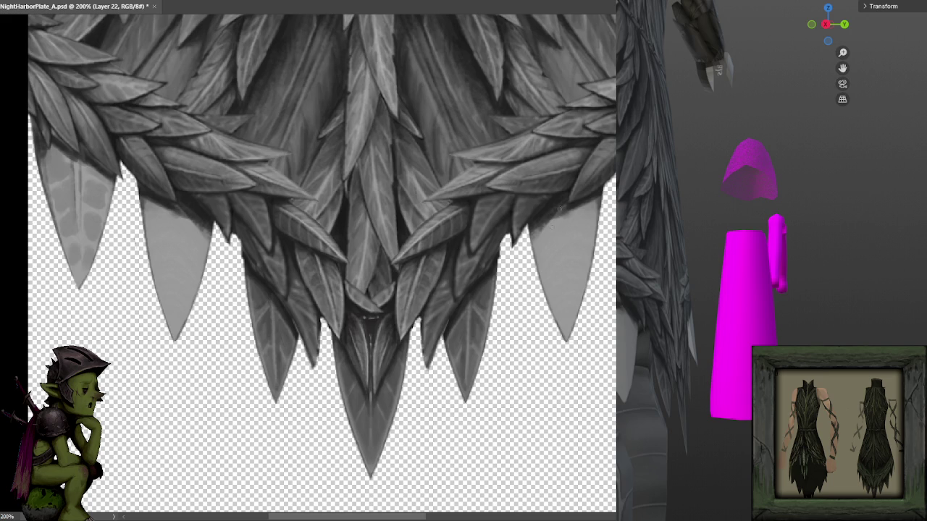
left_click_drag(561, 212, 560, 278)
key("ctrl+z")
left_click_drag(563, 227, 566, 297)
key("ctrl+z")
left_click_drag(569, 211, 568, 332)
key("ctrl+z")
mouse_move(567, 281)
left_mouse_down()
mouse_move(568, 213)
mouse_move(568, 322)
mouse_move(565, 213)
mouse_move(567, 325)
mouse_move(560, 214)
left_mouse_up()
key("ctrl+z")
key("ctrl+z")
key("ctrl+s")
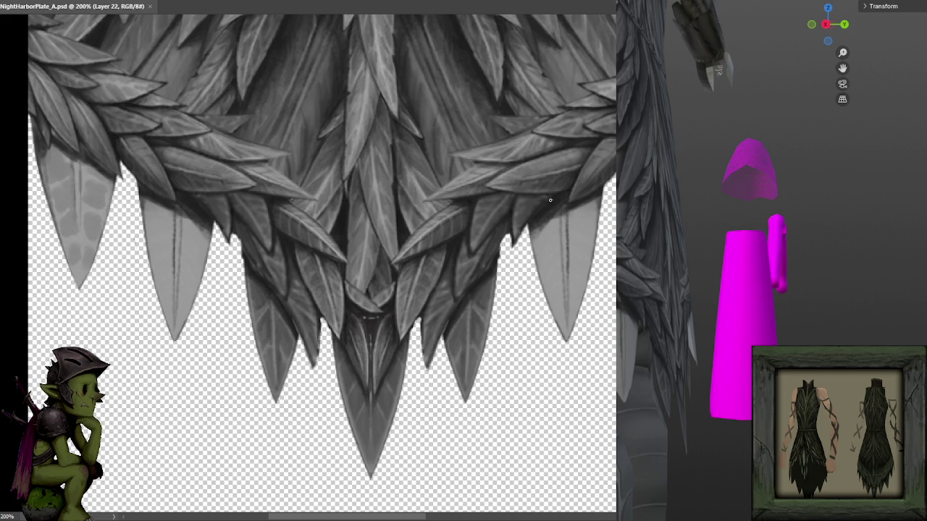
- Paint darker mirrored strokes down the centres of the right-side leaf tips
left_click_drag(561, 230, 563, 201)
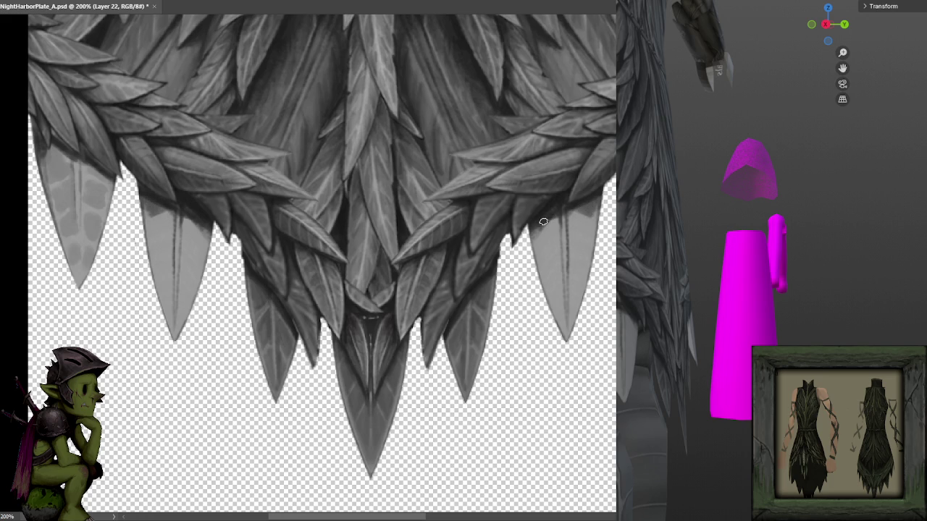
mouse_move(546, 229)
left_mouse_down()
mouse_move(543, 252)
mouse_move(559, 233)
mouse_move(576, 238)
mouse_move(586, 228)
mouse_move(576, 241)
mouse_move(585, 242)
mouse_move(542, 268)
mouse_move(550, 286)
mouse_move(557, 257)
mouse_move(588, 265)
mouse_move(556, 311)
mouse_move(557, 302)
left_mouse_up()
key("ctrl+z")
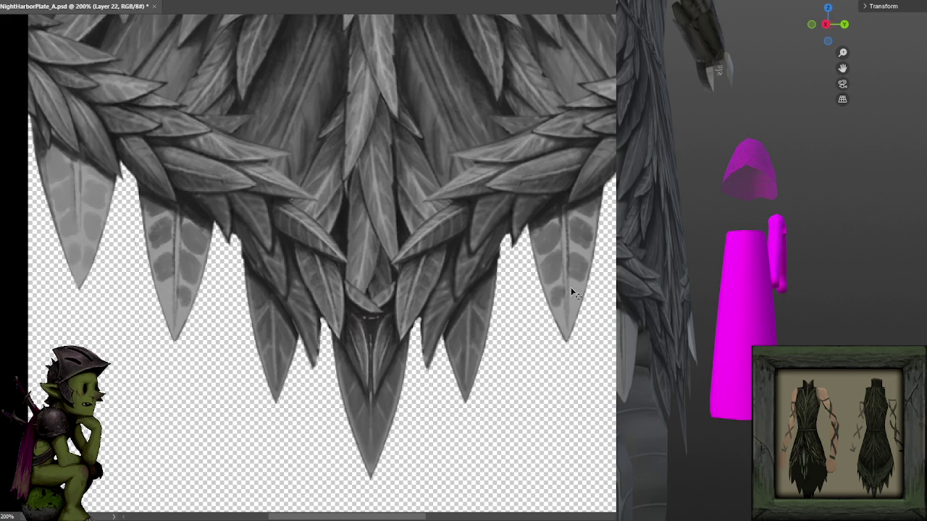
mouse_move(571, 287)
left_mouse_down()
mouse_move(560, 312)
mouse_move(569, 308)
mouse_move(570, 318)
left_mouse_up()
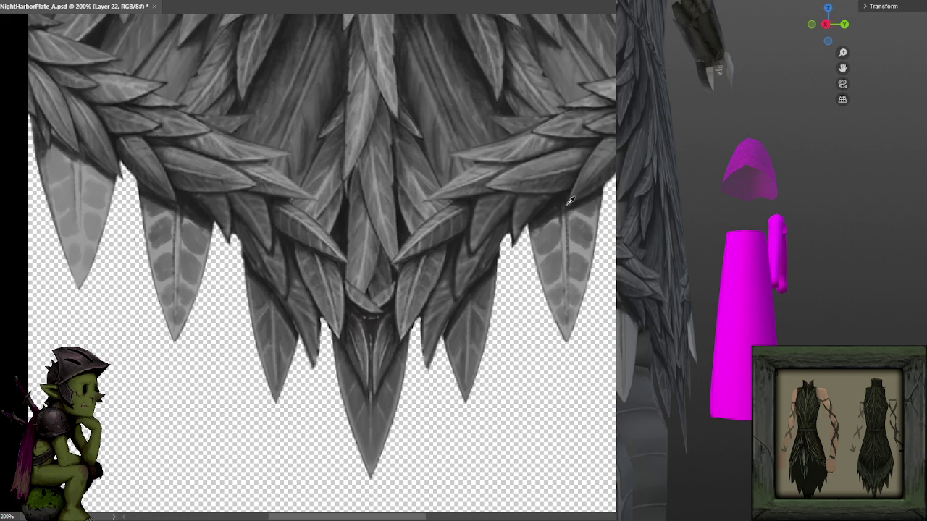
mouse_move(573, 209)
left_mouse_down()
mouse_move(576, 340)
mouse_move(591, 237)
left_mouse_up()
key("ctrl+z")
mouse_move(594, 197)
left_mouse_down()
mouse_move(590, 298)
mouse_move(569, 316)
left_mouse_up()
left_click_drag(583, 217, 582, 299)
left_click_drag(572, 232, 570, 268)
left_click_drag(569, 210, 566, 293)
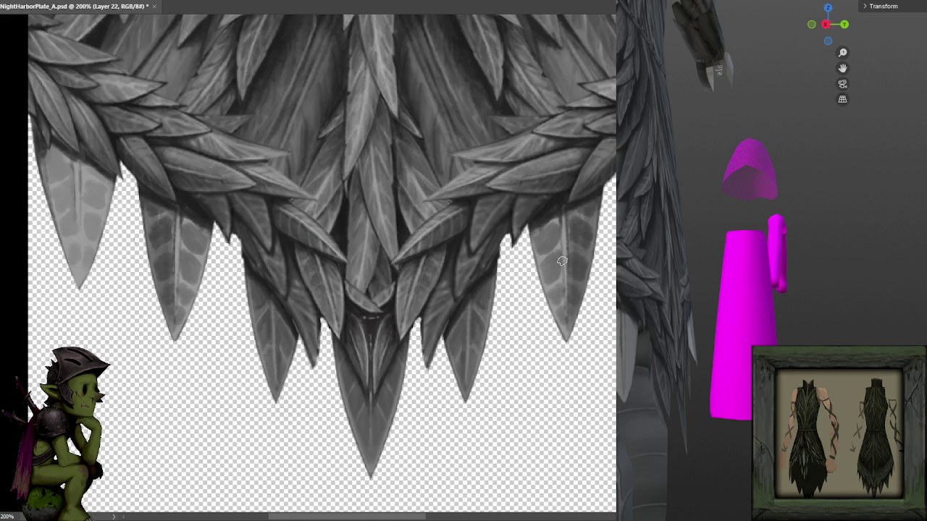
left_click_drag(536, 248, 549, 297)
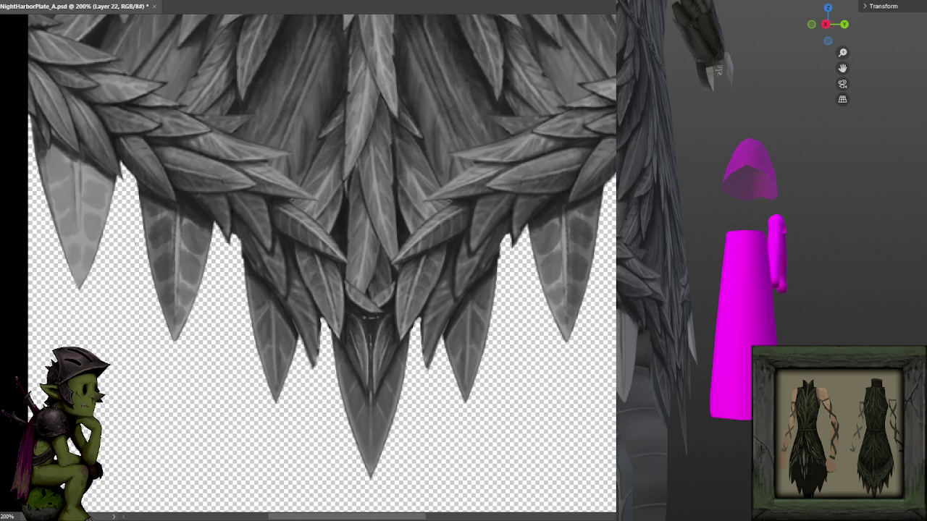
- Shade the left leaf tip's centre and both edges with dark strokes
mouse_move(72, 176)
left_mouse_down()
mouse_move(71, 283)
mouse_move(69, 249)
left_mouse_up()
mouse_move(61, 148)
left_mouse_down()
mouse_move(48, 259)
mouse_move(42, 192)
left_mouse_up()
left_click_drag(106, 176, 95, 262)
left_click_drag(104, 197, 93, 264)
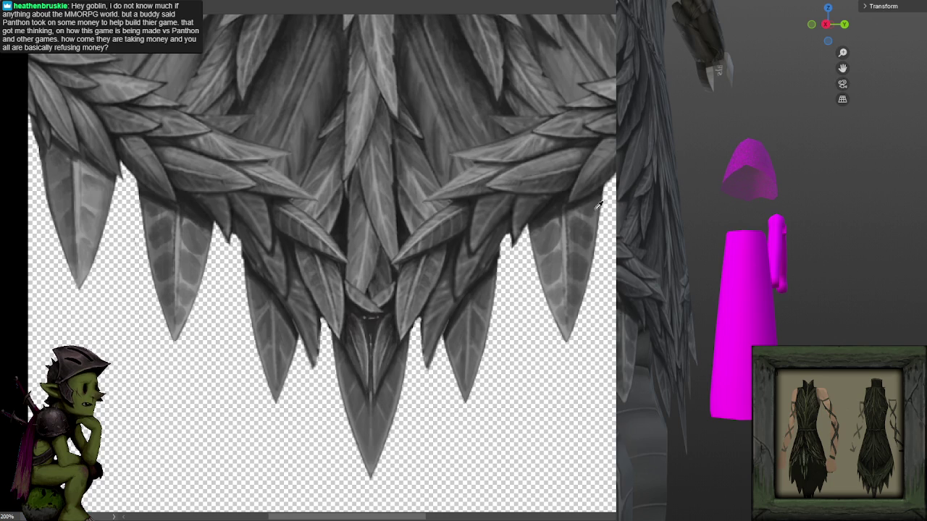
- Sample a leaf grey and paint a thin dark mirrored vein down the right leaf edge
left_click(577, 240, "alt")
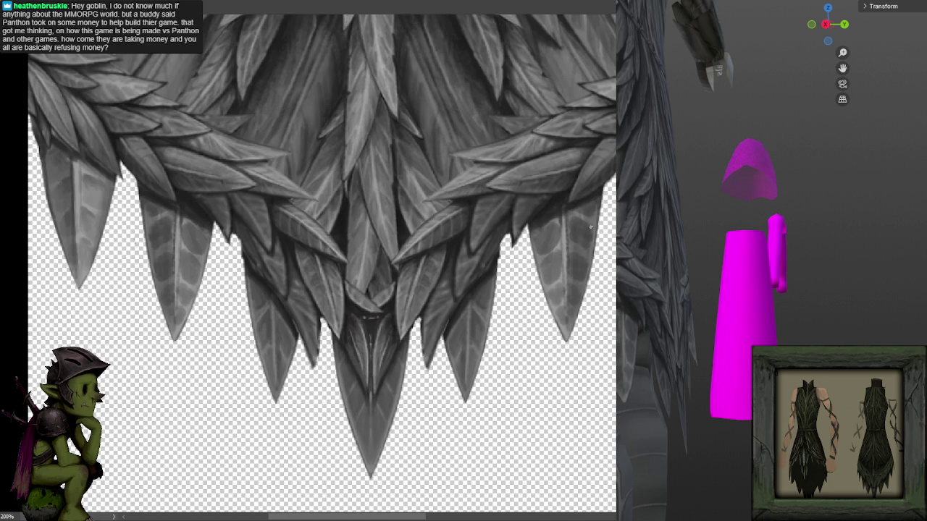
left_click(577, 239, "alt")
left_click_drag(564, 226, 563, 259)
left_click_drag(540, 249, 532, 221)
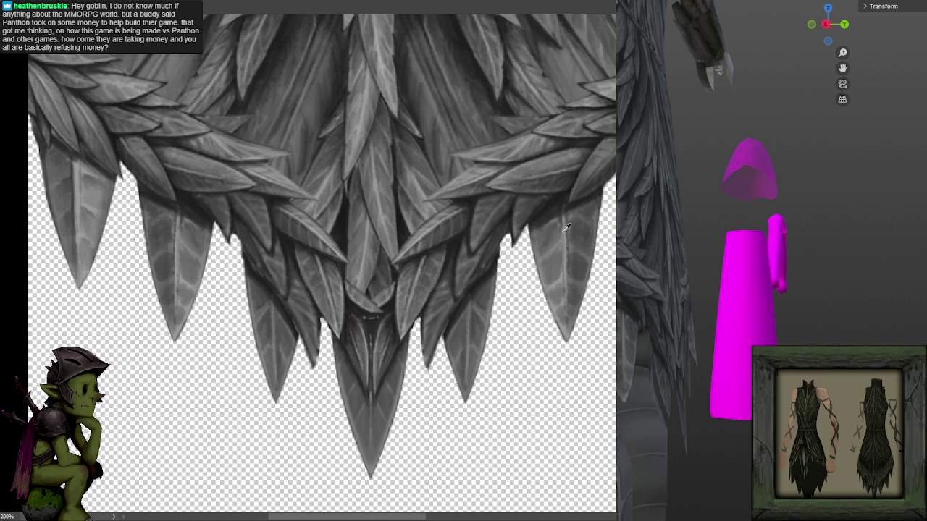
left_click_drag(564, 212, 561, 285)
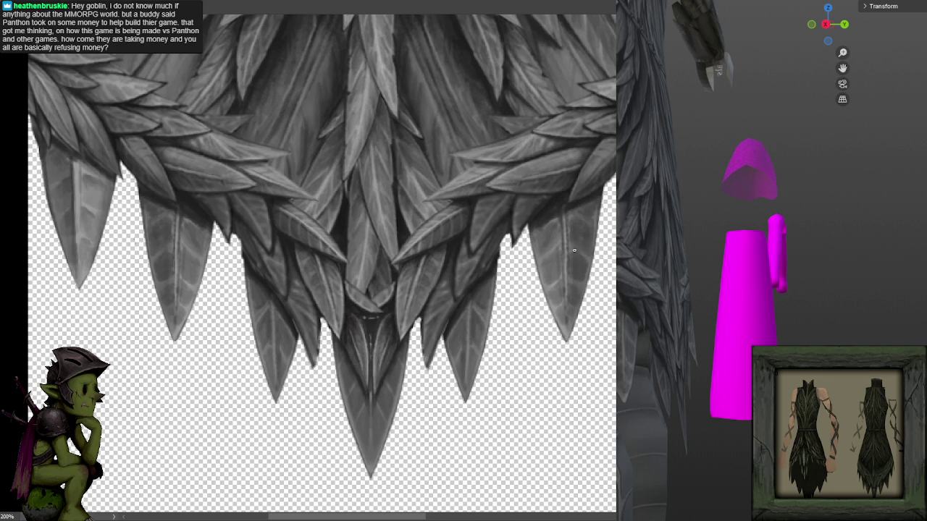
left_click_drag(586, 282, 577, 274)
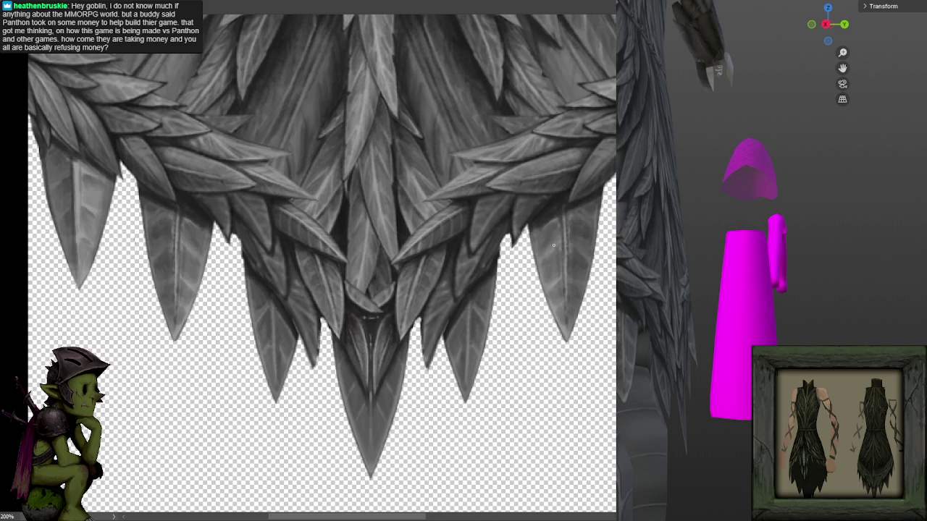
scroll(588, 269, "down", 2)
scroll(588, 269, "up", 2)
left_click(572, 308, "alt")
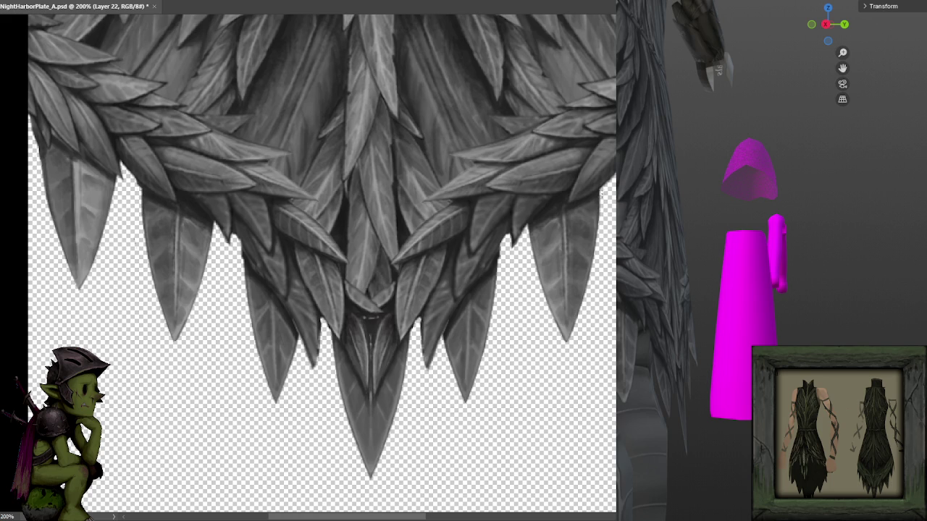
key("ctrl+minus")
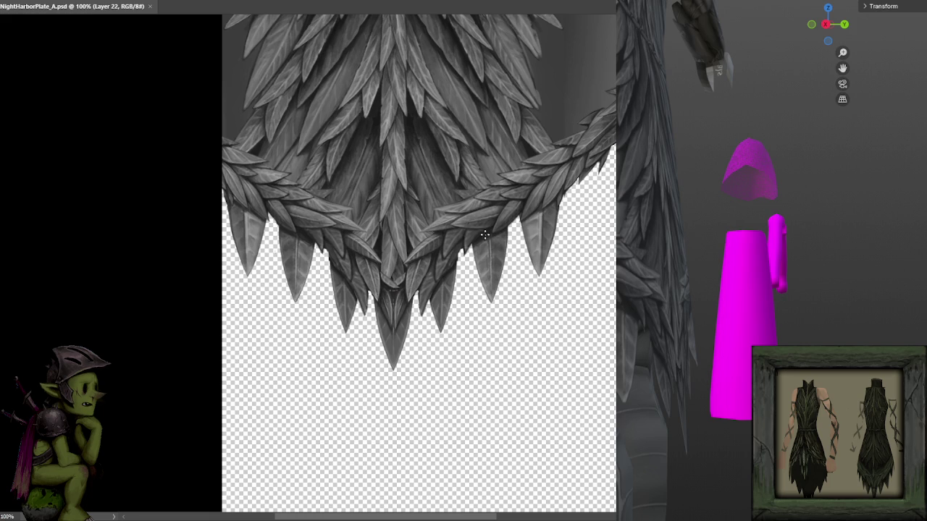
- Brush faint mirrored vein strokes down the centre lines of the hanging feather tips
scroll(463, 254, "up", 2)
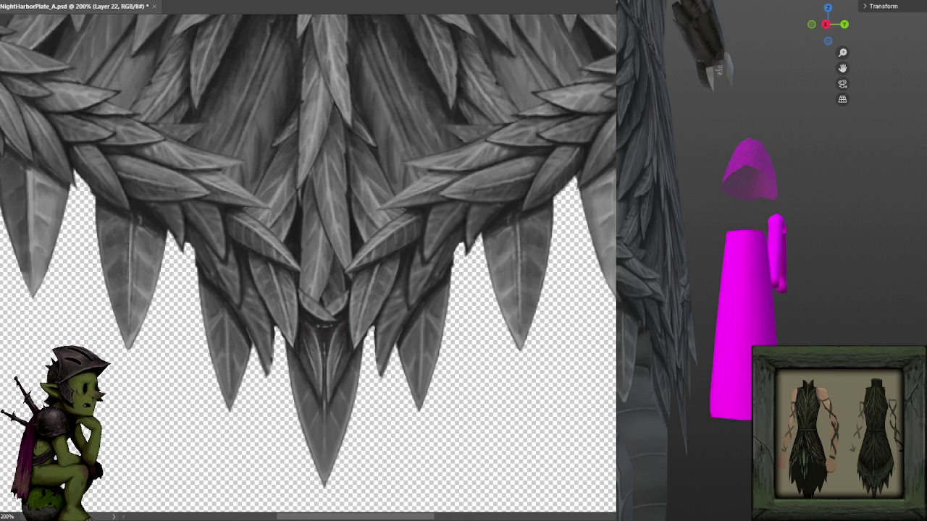
mouse_move(526, 272)
left_mouse_down()
mouse_move(522, 221)
mouse_move(524, 350)
mouse_move(525, 236)
mouse_move(532, 311)
mouse_move(548, 206)
left_mouse_up()
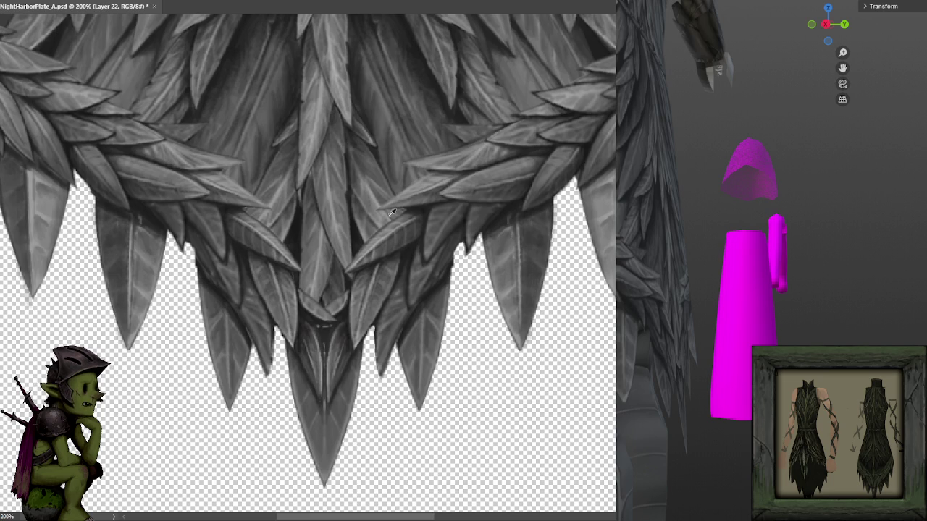
left_click_drag(497, 235, 507, 284)
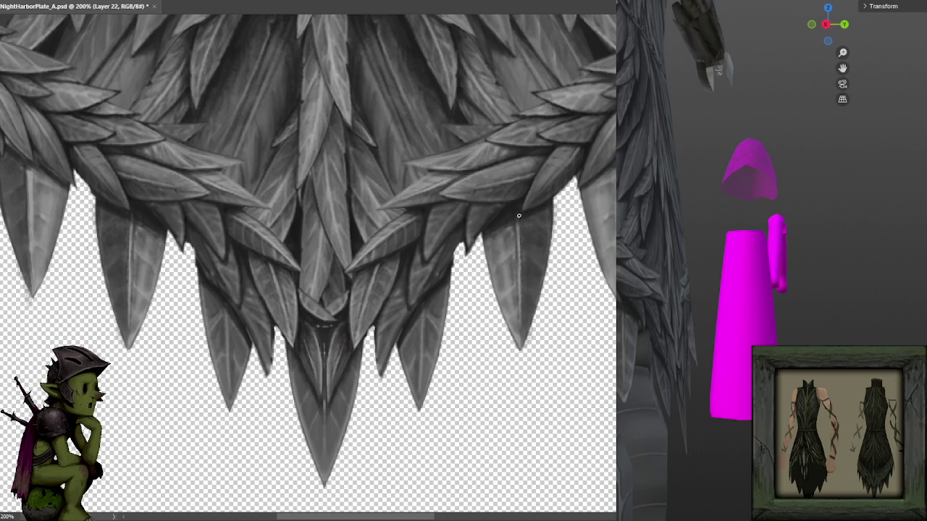
left_click_drag(517, 226, 516, 204)
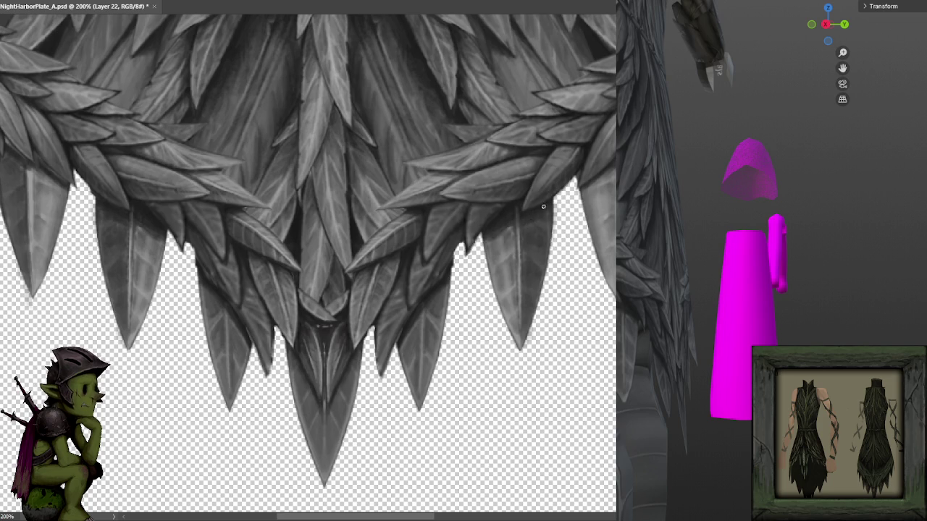
left_click(497, 223)
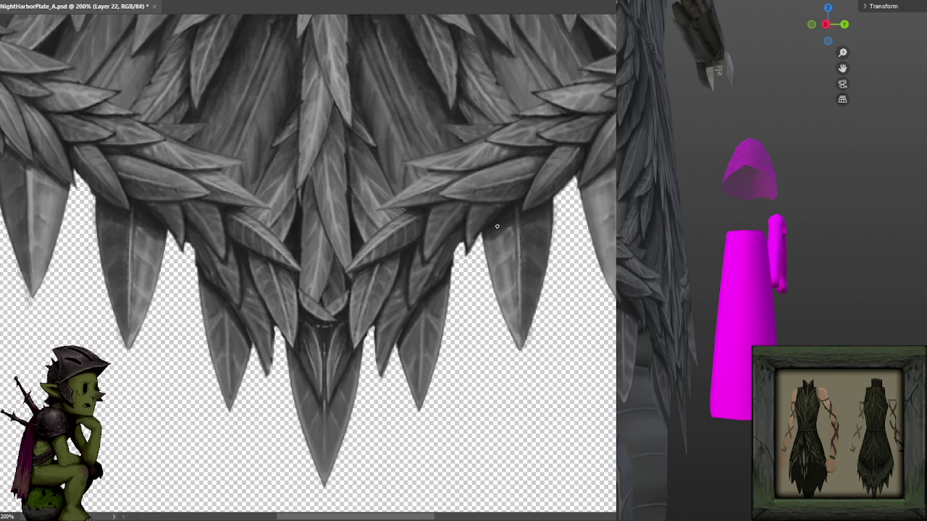
left_click_drag(464, 263, 474, 240)
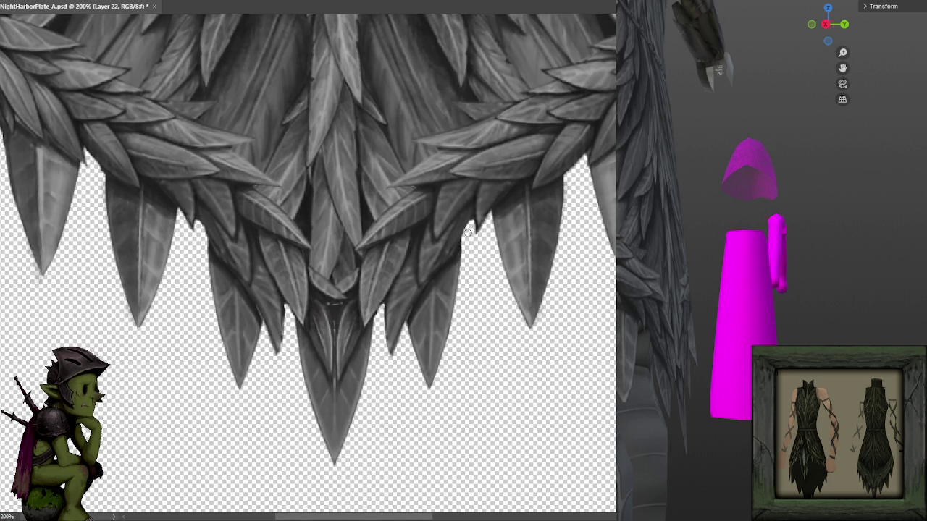
left_click_drag(467, 233, 501, 198)
- Sample leaf greys at 200% zoom, checking the colours in the gaps between leaf tips
left_click(450, 195, "alt")
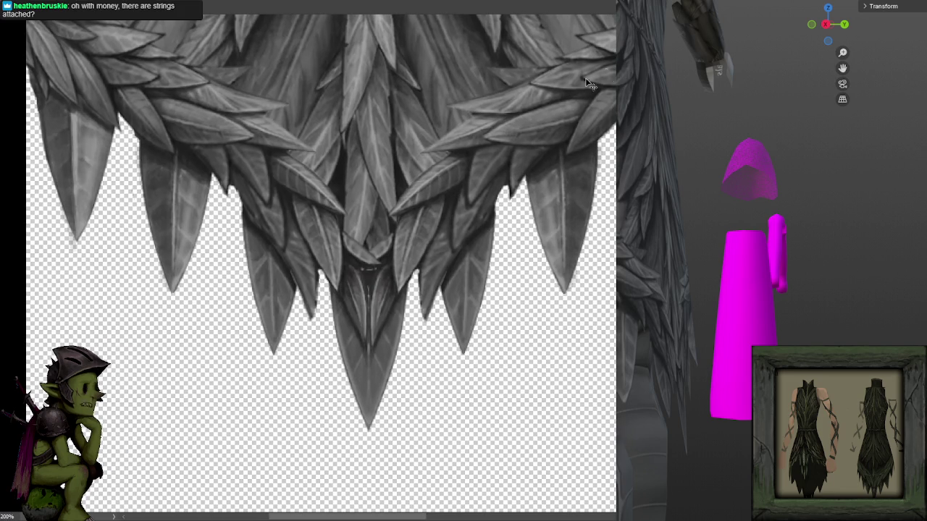
key("ctrl+minus")
key("ctrl+plus")
left_click(536, 178, "alt")
left_click(535, 182, "alt")
left_click(534, 198, "alt")
left_click(545, 168, "alt")
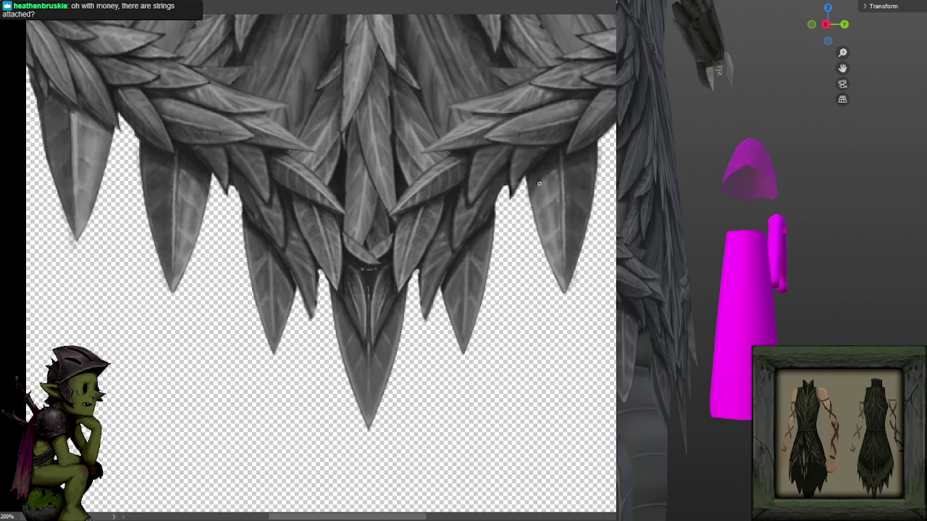
left_click(541, 188, "alt")
left_click(566, 173, "alt")
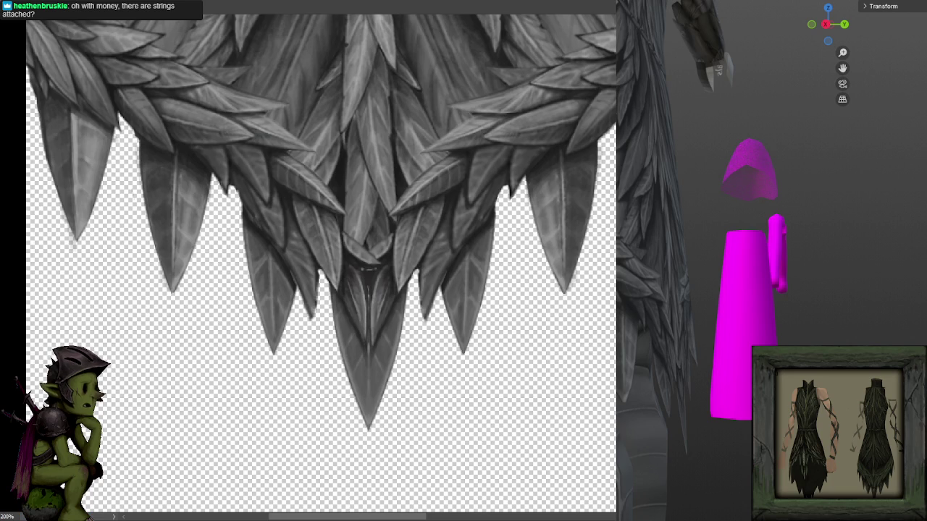
- Paint a soft dark shadow stroke along the right leaf edge, undoing and repainting it once
left_click_drag(643, 160, 583, 171)
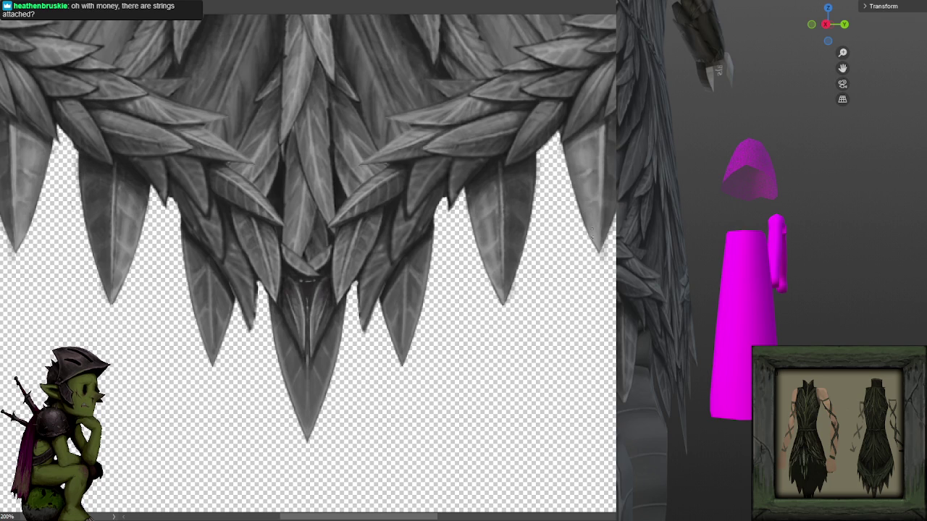
scroll(583, 181, "down", 2)
scroll(590, 195, "down", 1)
scroll(597, 210, "down", 1)
scroll(601, 220, "up", 1)
left_click_drag(601, 219, 625, 199)
scroll(574, 200, "up", 1)
scroll(565, 206, "up", 1)
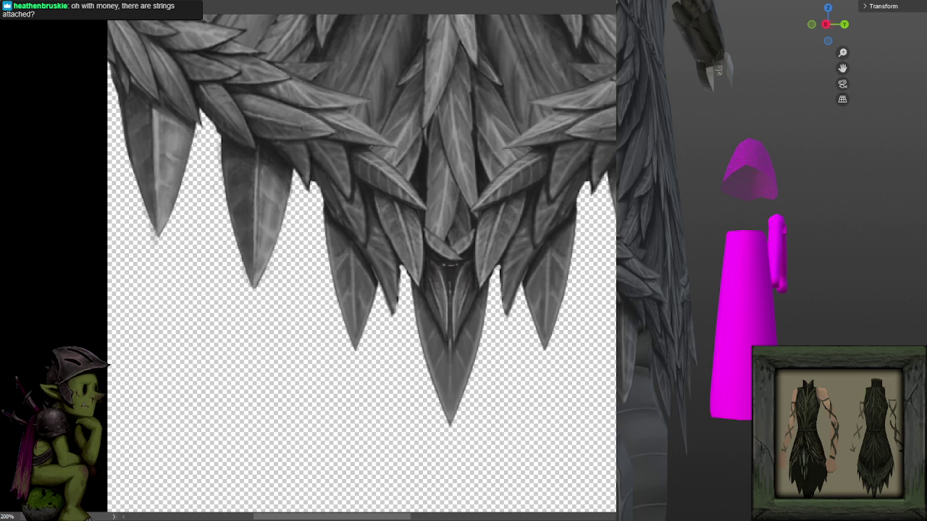
left_click_drag(540, 237, 559, 200)
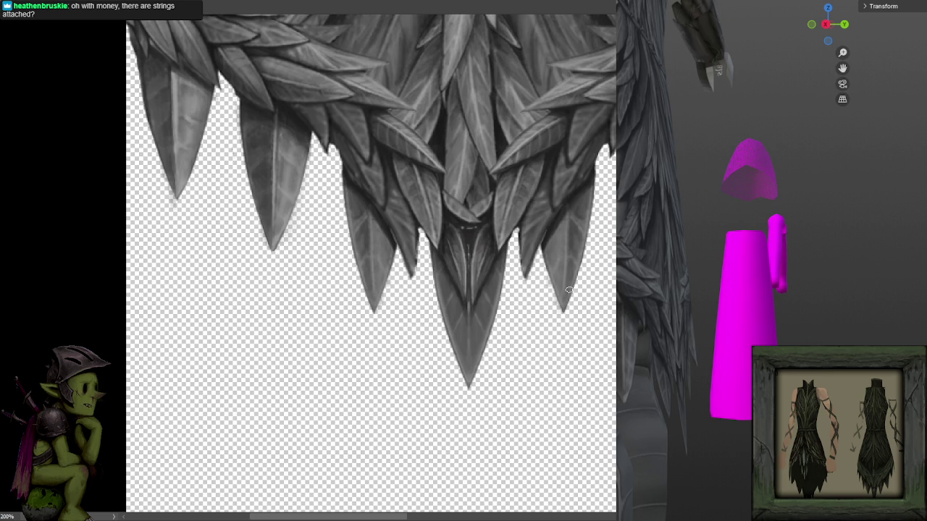
left_click_drag(572, 279, 588, 197)
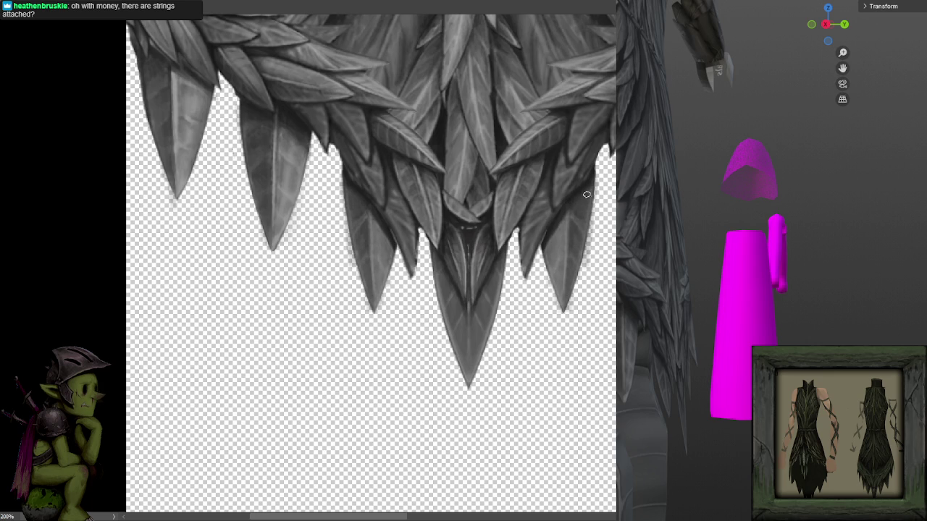
key("ctrl+z")
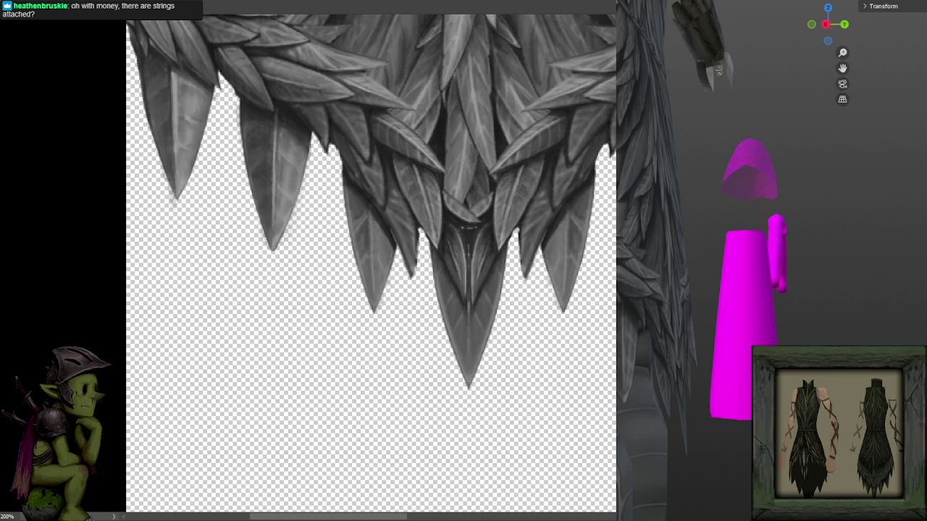
left_click_drag(574, 300, 587, 207)
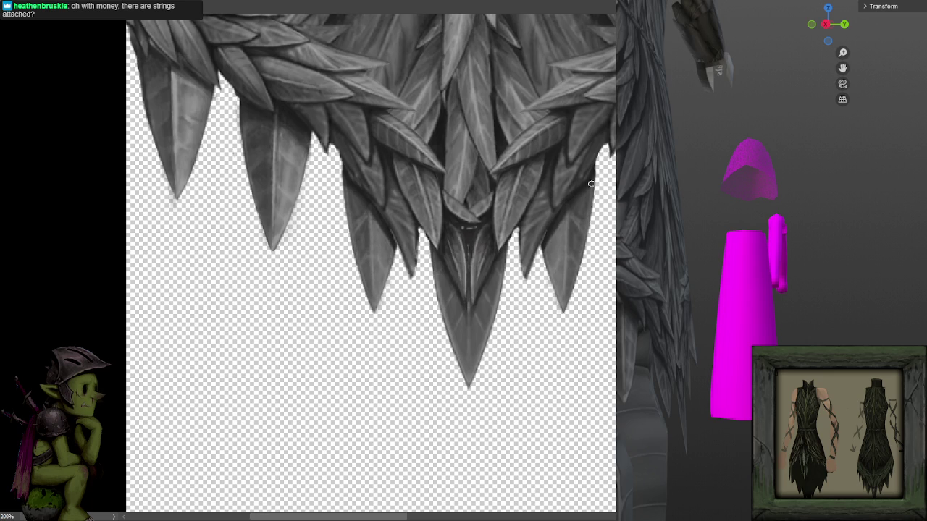
left_click_drag(370, 260, 296, 296)
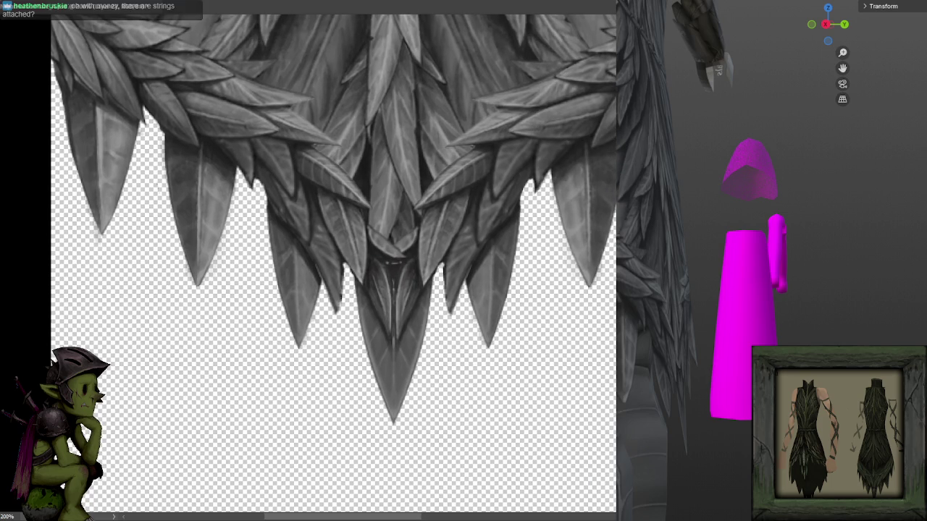
mouse_move(604, 256)
left_mouse_down()
mouse_move(580, 274)
mouse_move(564, 225)
left_mouse_up()
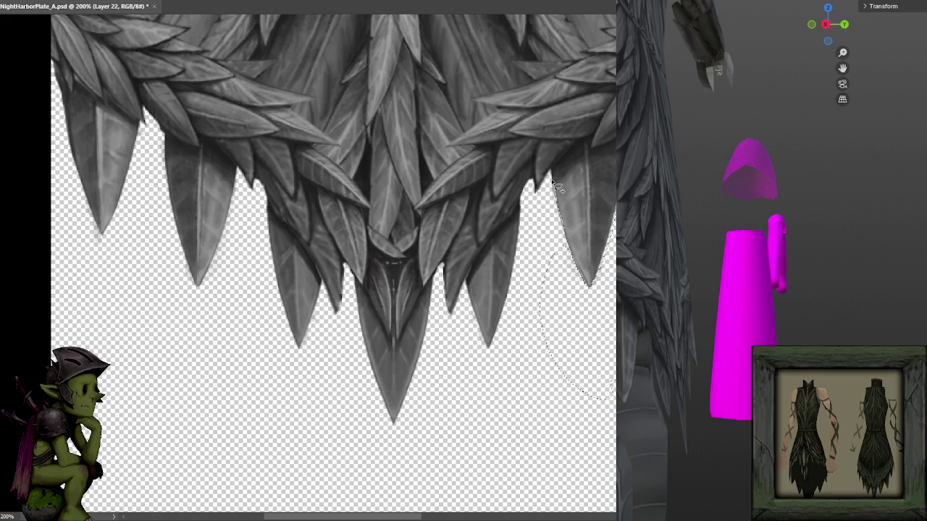
- Lasso around the right leaf tip and its lower neighbours, then zoom out to 100%
mouse_move(564, 225)
left_mouse_down()
mouse_move(567, 337)
mouse_move(541, 208)
mouse_move(497, 337)
mouse_move(532, 292)
left_mouse_up()
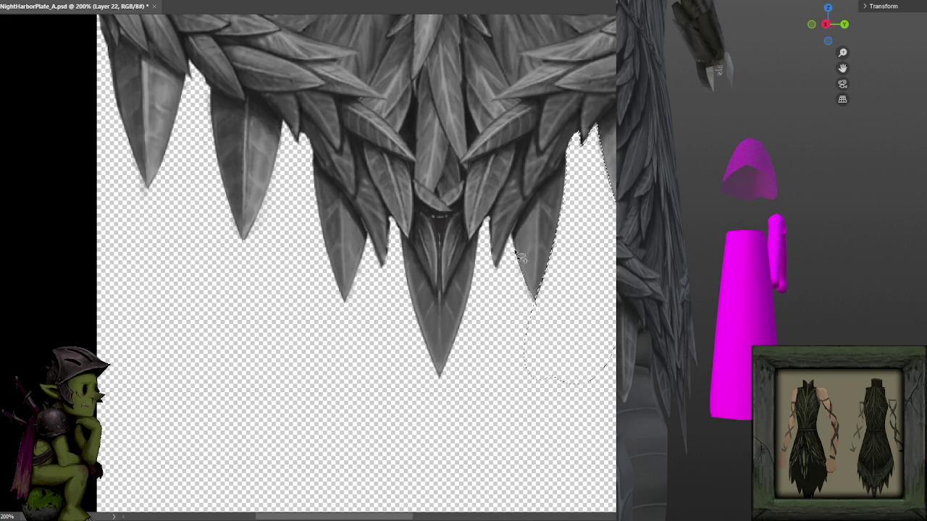
left_click_drag(532, 292, 500, 268)
left_click_drag(577, 334, 472, 383)
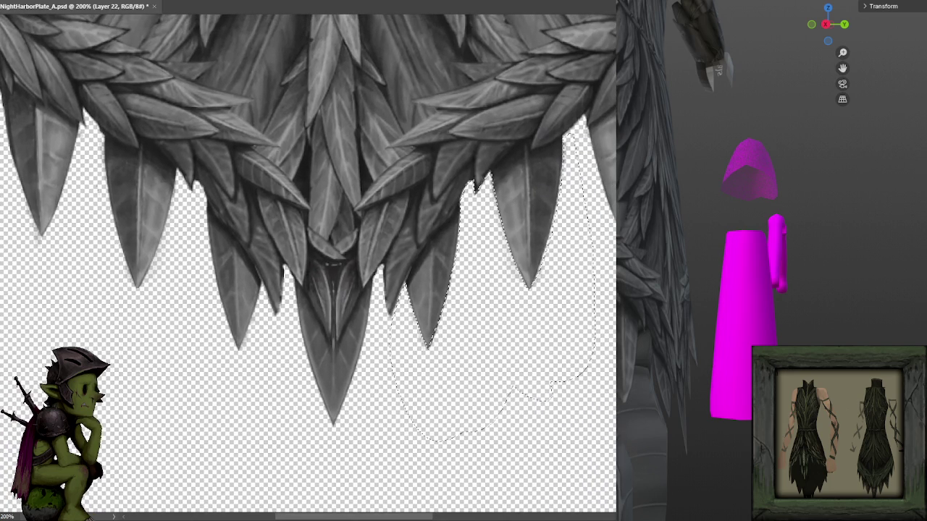
mouse_move(529, 285)
left_mouse_down()
mouse_move(548, 253)
mouse_move(569, 142)
mouse_move(587, 122)
mouse_move(611, 207)
mouse_move(614, 414)
left_mouse_up()
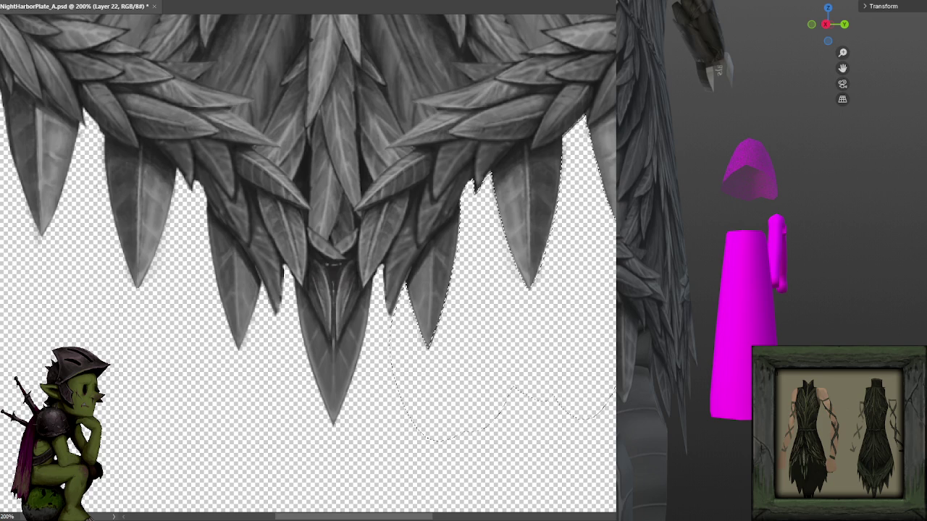
key("ctrl+minus")
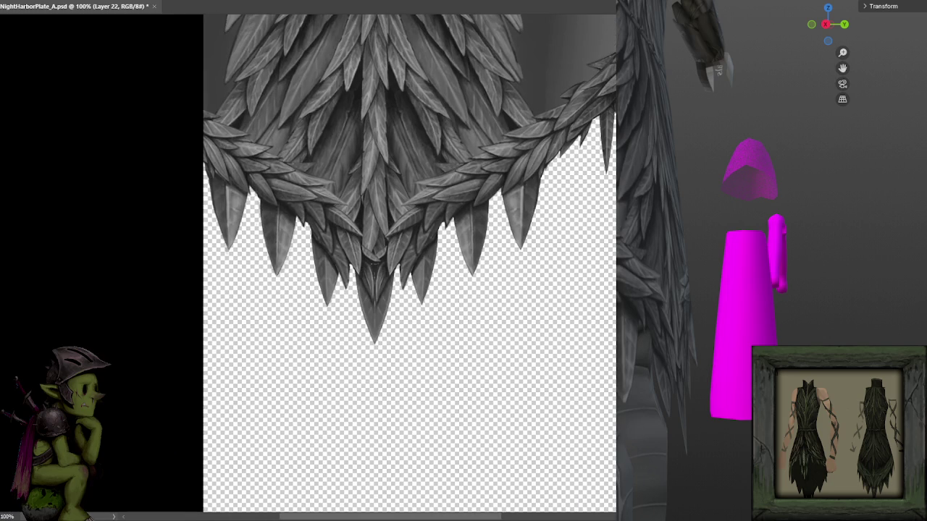
- Zoom back to 200% and start lassoing the unwanted leaf sliver beside the hem spike
key("ctrl+plus")
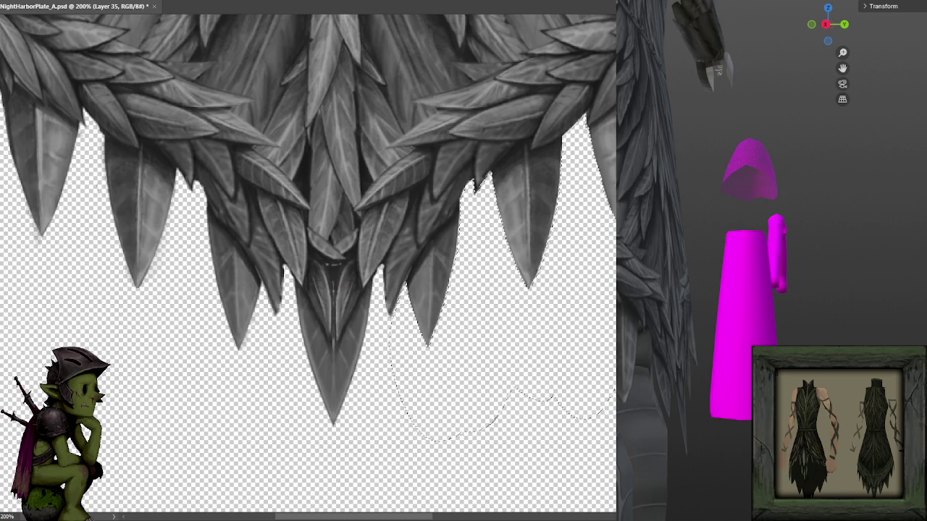
key("F6")
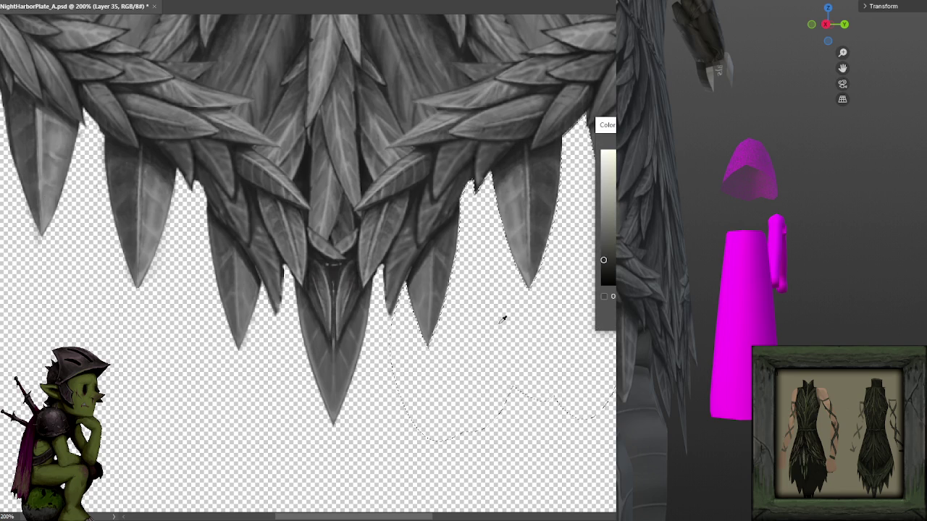
left_click_drag(332, 250, 524, 227)
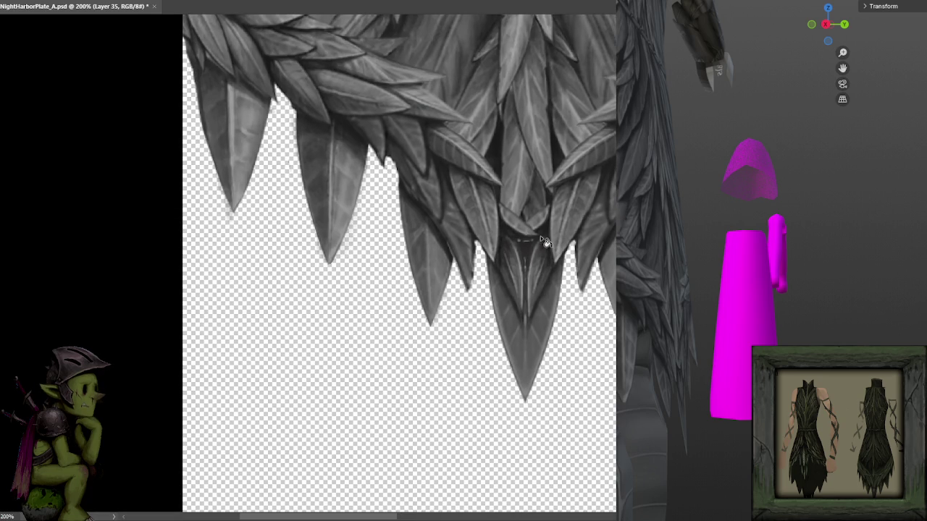
scroll(521, 246, "down", 1)
left_click_drag(504, 339, 490, 250)
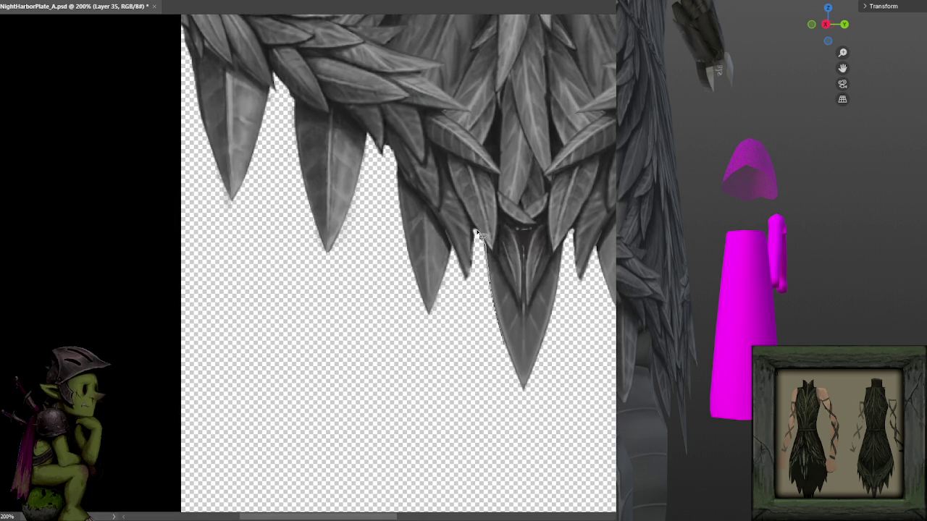
mouse_move(467, 278)
left_mouse_down()
mouse_move(450, 267)
mouse_move(438, 300)
left_mouse_up()
mouse_move(430, 313)
left_mouse_down()
mouse_move(378, 349)
mouse_move(456, 427)
left_mouse_up()
- Finish the selection along the leaf edge, delete it to transparency and deselect
scroll(411, 215, "up", 2)
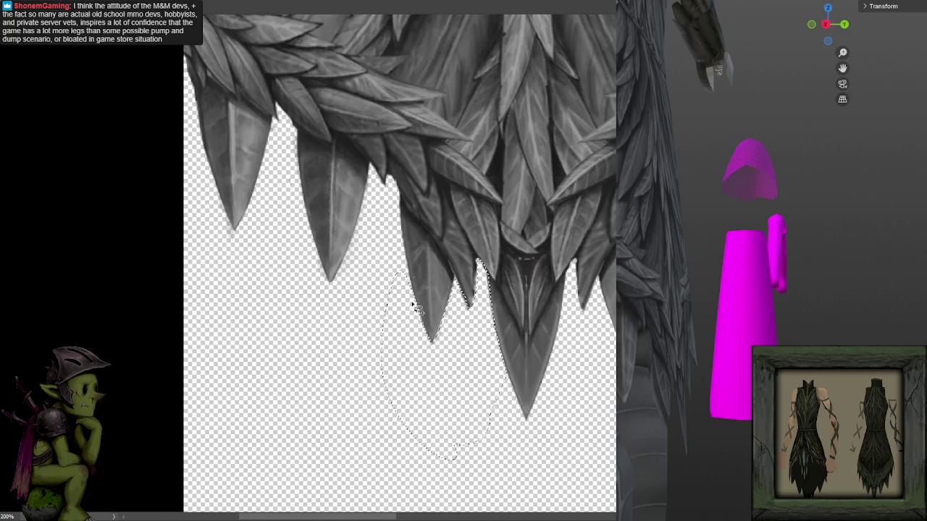
mouse_move(403, 259)
left_mouse_down()
mouse_move(401, 194)
mouse_move(382, 178)
left_mouse_up()
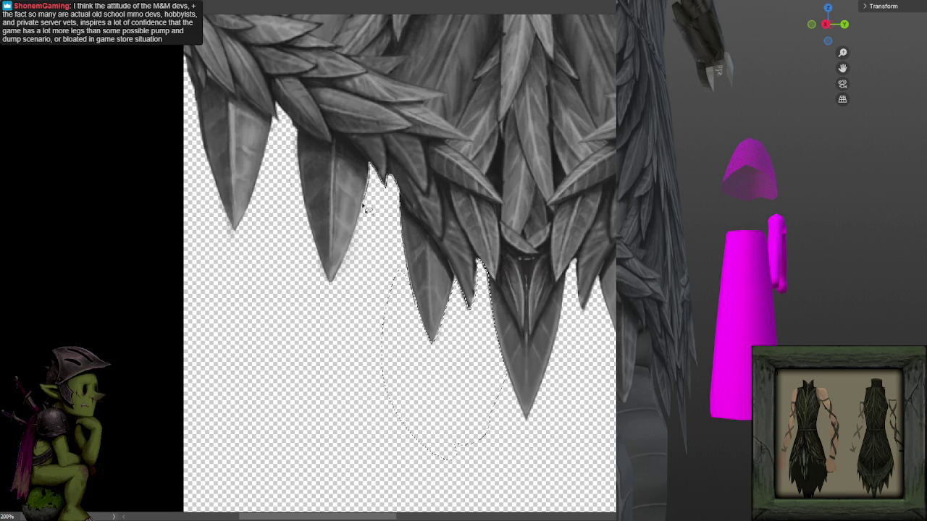
left_click_drag(369, 171, 411, 367)
mouse_move(418, 300)
left_mouse_down()
mouse_move(464, 365)
mouse_move(478, 252)
mouse_move(527, 251)
mouse_move(488, 351)
mouse_move(512, 267)
mouse_move(506, 362)
left_mouse_up()
mouse_move(500, 193)
left_mouse_down()
mouse_move(514, 307)
mouse_move(493, 217)
mouse_move(465, 190)
mouse_move(492, 230)
mouse_move(467, 204)
mouse_move(458, 259)
mouse_move(424, 337)
mouse_move(485, 416)
mouse_move(446, 278)
mouse_move(423, 324)
left_mouse_up()
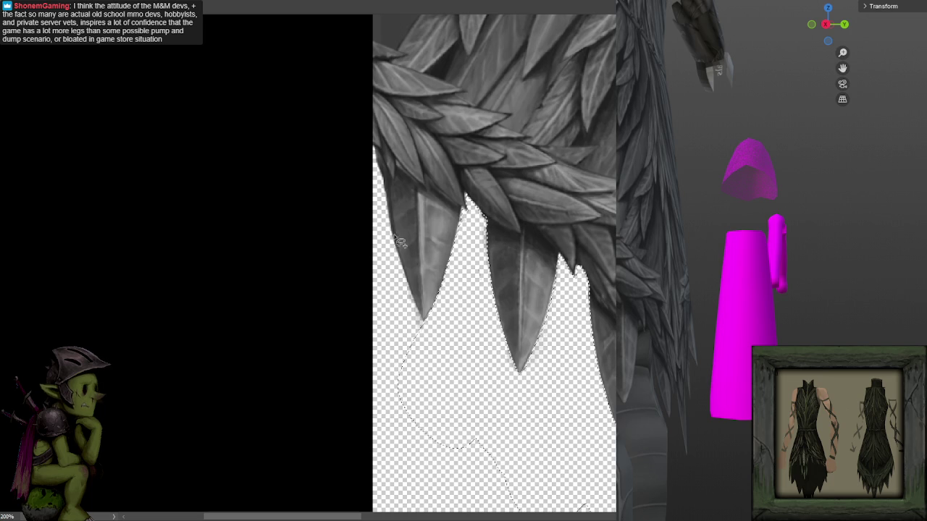
mouse_move(420, 317)
left_mouse_down()
mouse_move(389, 309)
mouse_move(414, 324)
mouse_move(418, 310)
left_mouse_up()
mouse_move(406, 274)
left_mouse_down()
mouse_move(380, 203)
mouse_move(421, 319)
left_mouse_up()
key("Delete")
key("ctrl+d")
- Toggle the V-shaped feather layer to compare, deselect, and save the texture
scroll(506, 95, "down", 2)
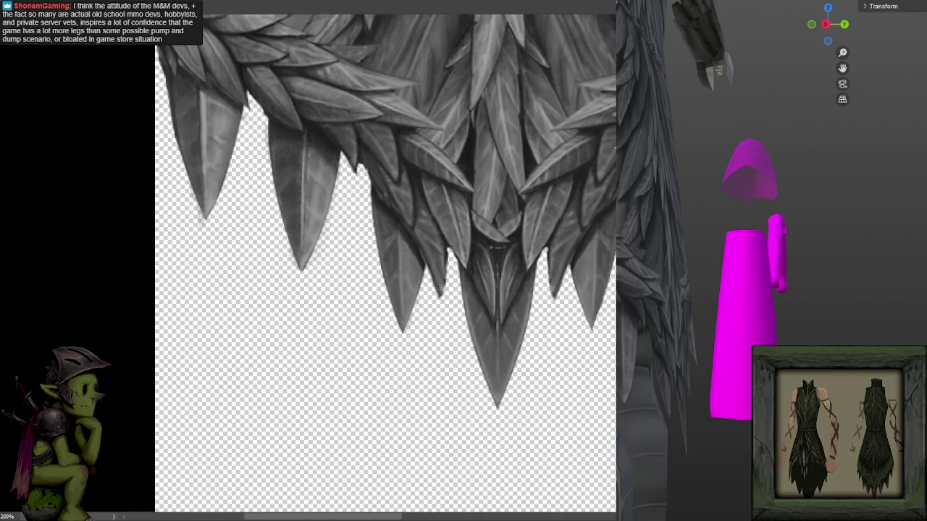
scroll(507, 94, "down", 2)
scroll(447, 263, "up", 1)
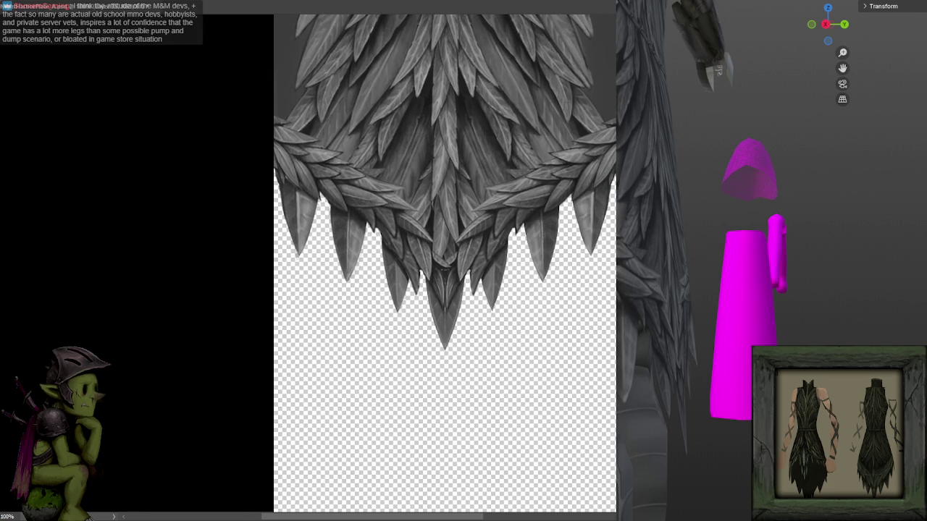
key("ctrl+comma")
key("ctrl+comma")
key("ctrl+comma")
key("ctrl+comma")
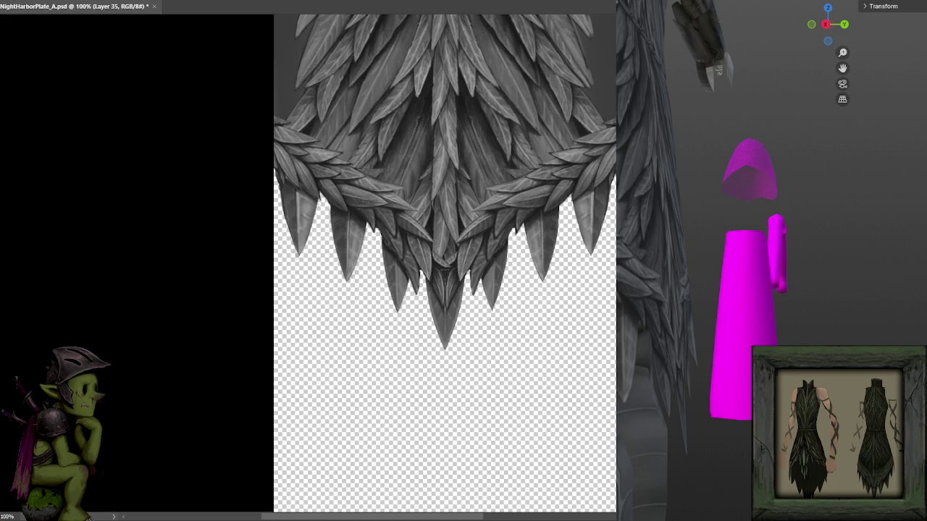
key("ctrl+comma")
key("ctrl+comma")
key("ctrl+comma")
key("ctrl+comma")
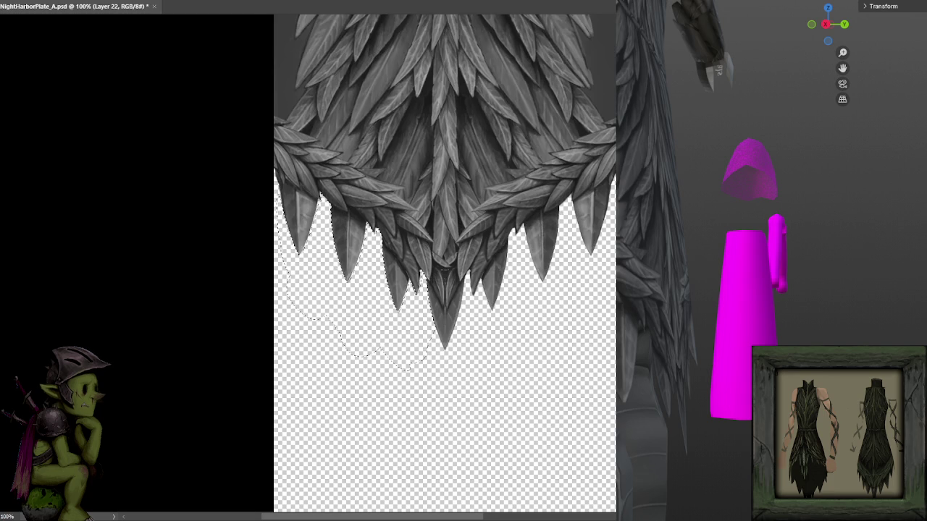
key("ctrl+d")
key("ctrl+s")
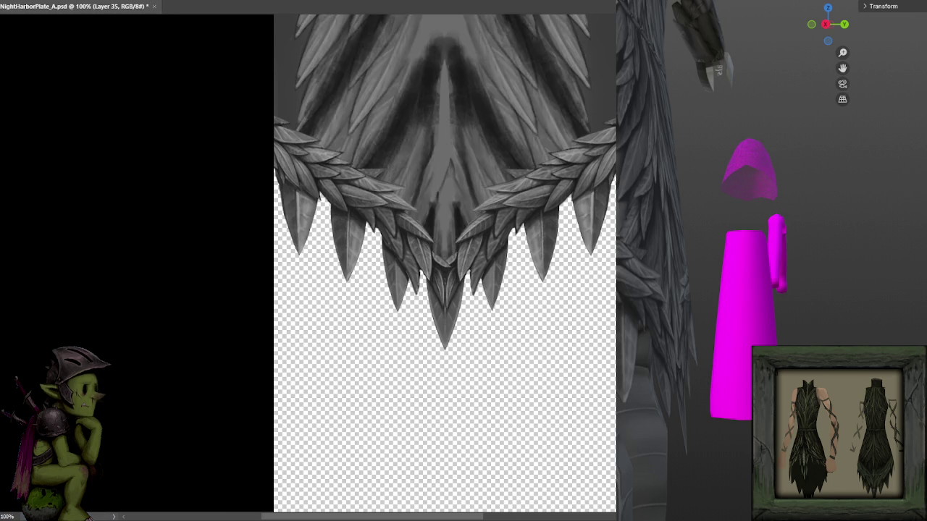
- Return to Layer 24 copy 9, save again, and reset the view to 100%
key("alt+bracketleft")
key("alt+bracketleft")
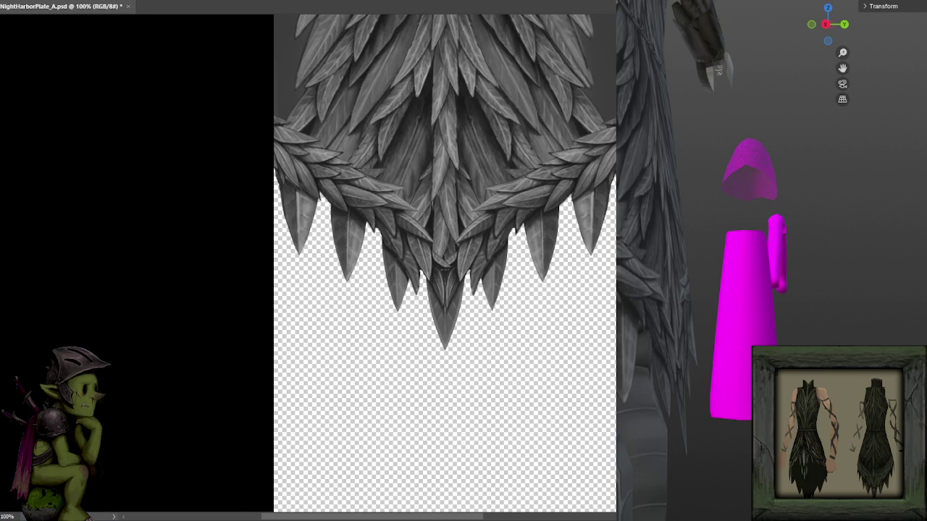
key("alt+bracketright")
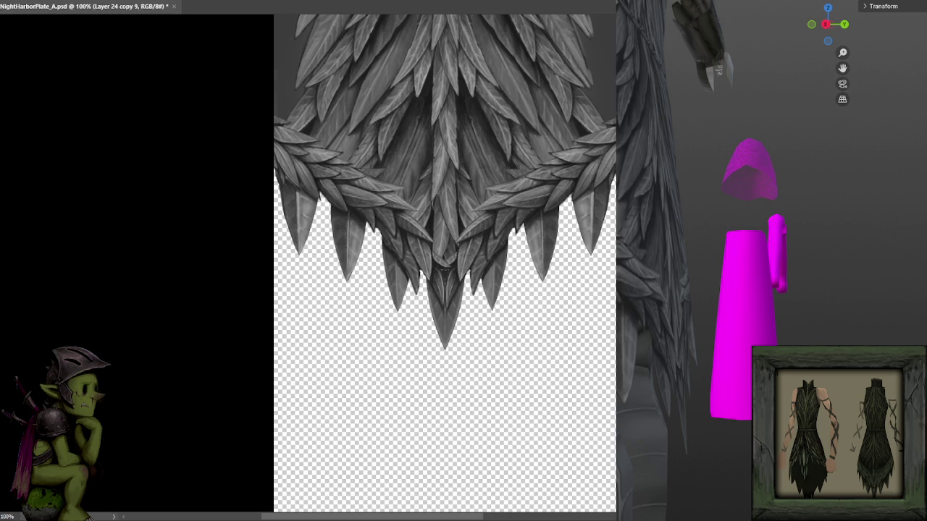
key("alt+bracketright")
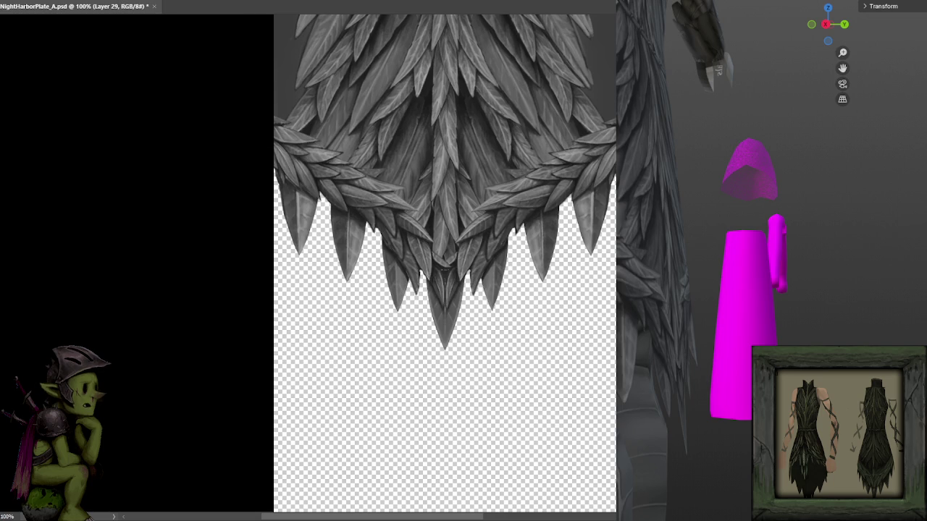
key("alt+bracketleft")
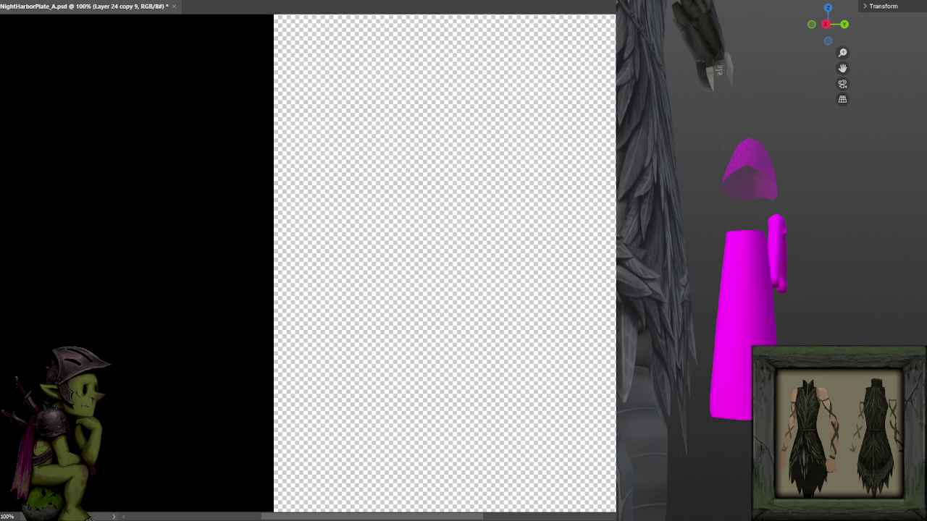
key("ctrl+s")
key("ctrl+minus")
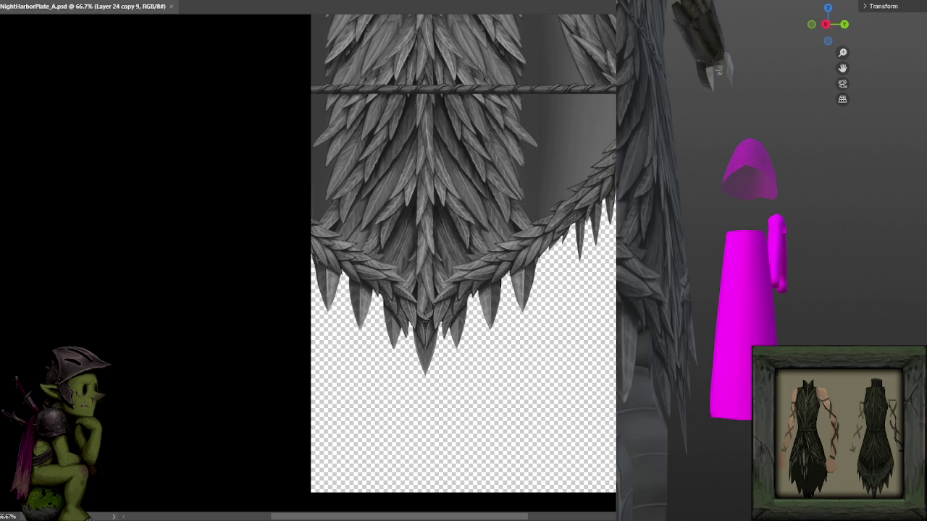
key("ctrl+minus")
key("ctrl+minus")
key("ctrl+minus")
key("ctrl+plus")
key("ctrl+plus")
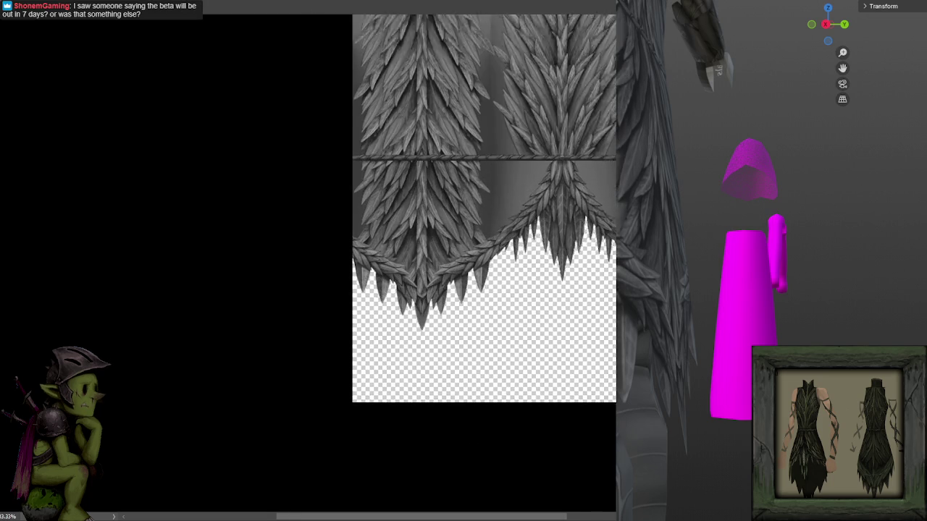
key("ctrl+plus")
key("ctrl+plus")
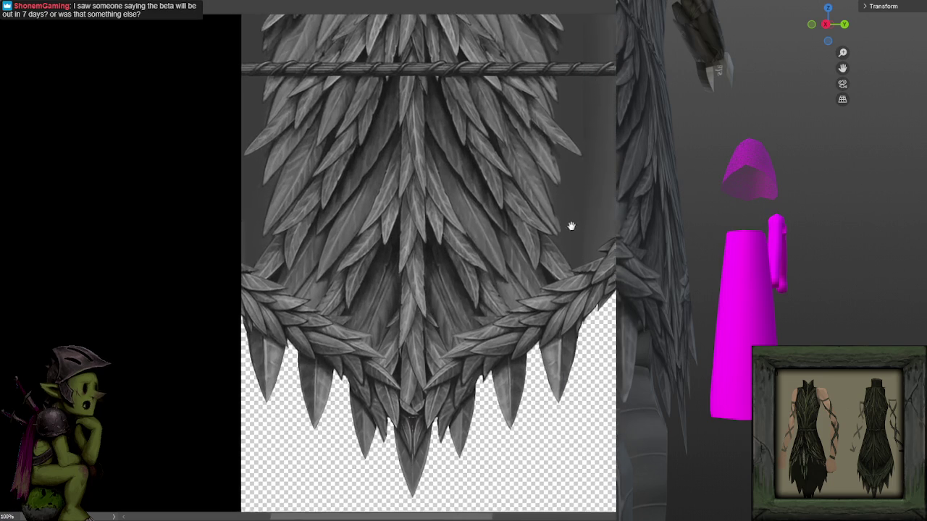
key("ctrl+plus")
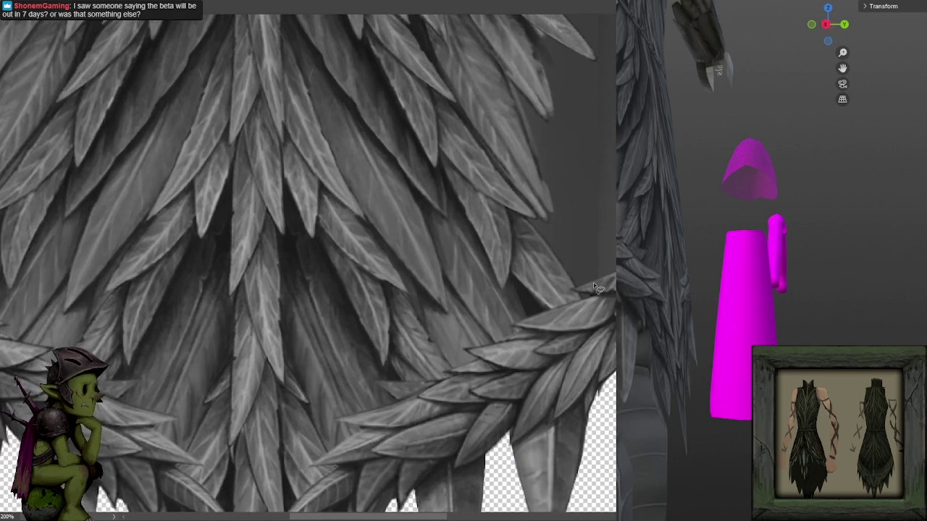
- Lasso the grey side gap from the canvas edge, following the leaf edges up to the rope
left_click(585, 295)
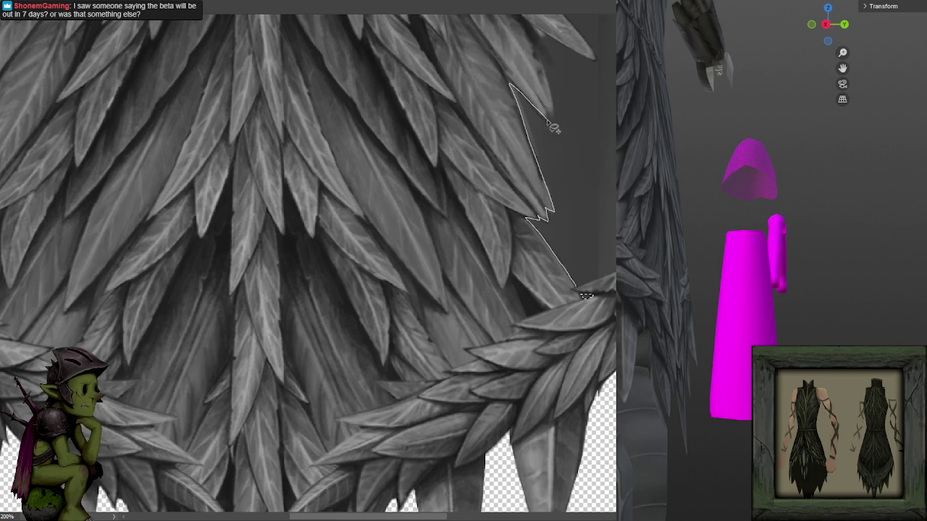
mouse_move(528, 29)
left_mouse_down()
mouse_move(593, 275)
mouse_move(587, 293)
left_mouse_up()
scroll(586, 293, "up", 2)
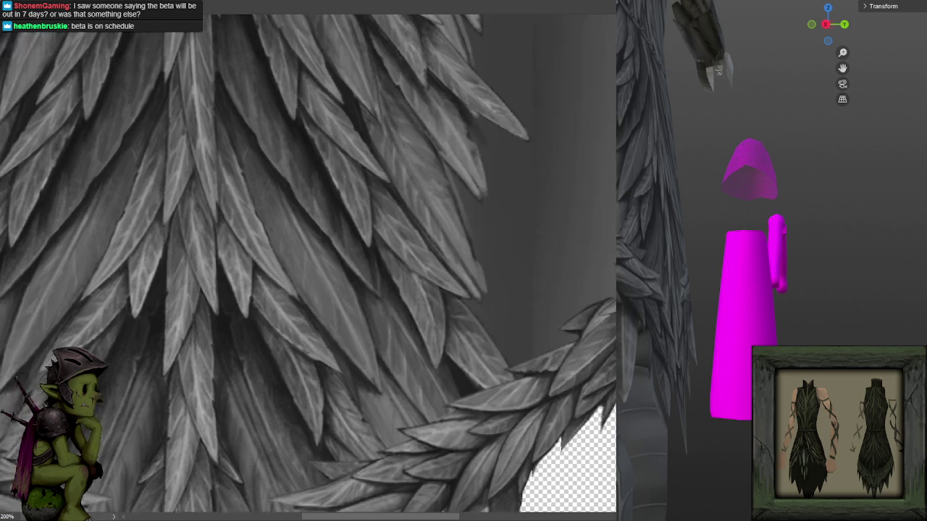
left_click_drag(586, 333, 479, 404)
mouse_move(499, 250)
left_mouse_down()
mouse_move(582, 300)
mouse_move(607, 291)
left_mouse_up()
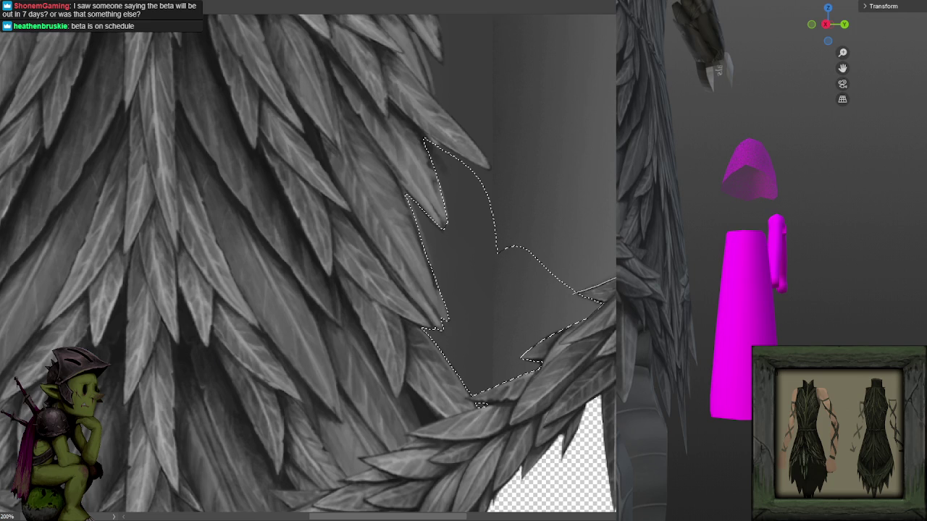
left_click_drag(500, 249, 615, 221)
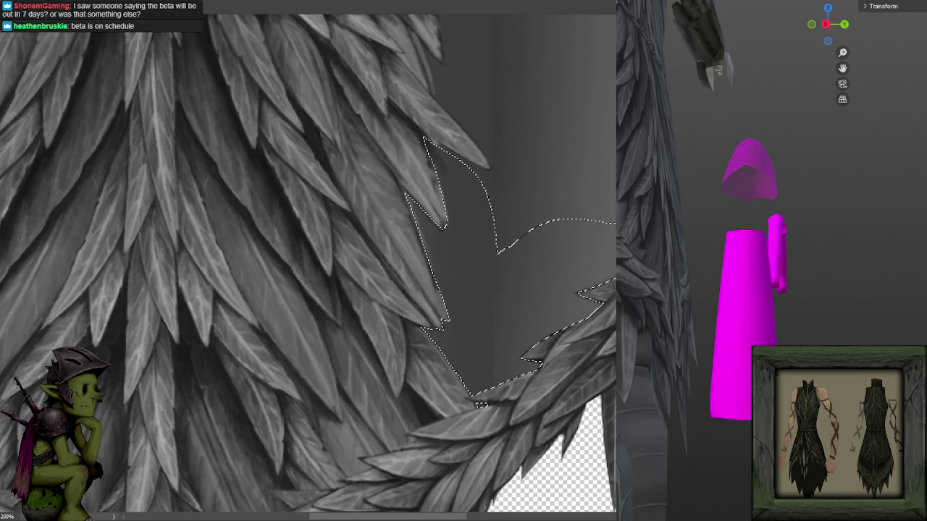
left_click_drag(615, 221, 614, 279)
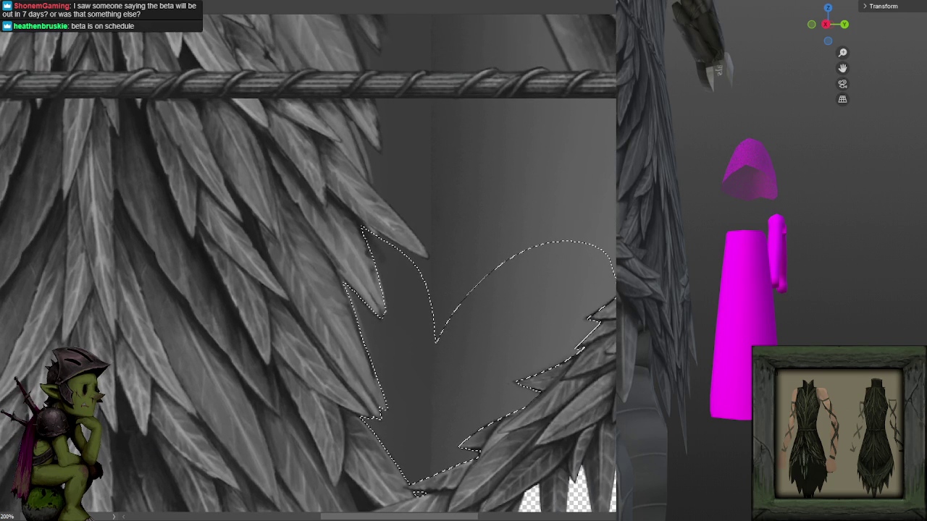
left_click_drag(588, 223, 616, 210)
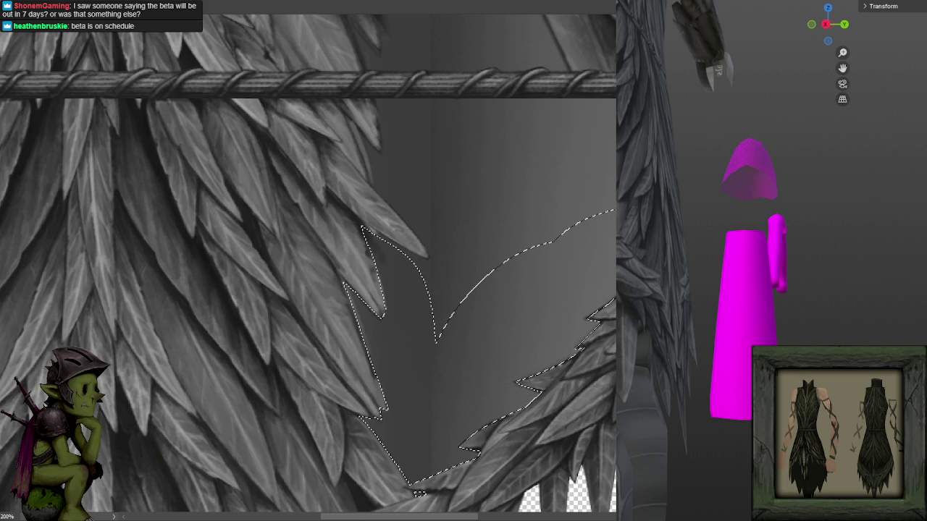
mouse_move(615, 210)
left_mouse_down()
mouse_move(436, 340)
mouse_move(452, 328)
left_mouse_up()
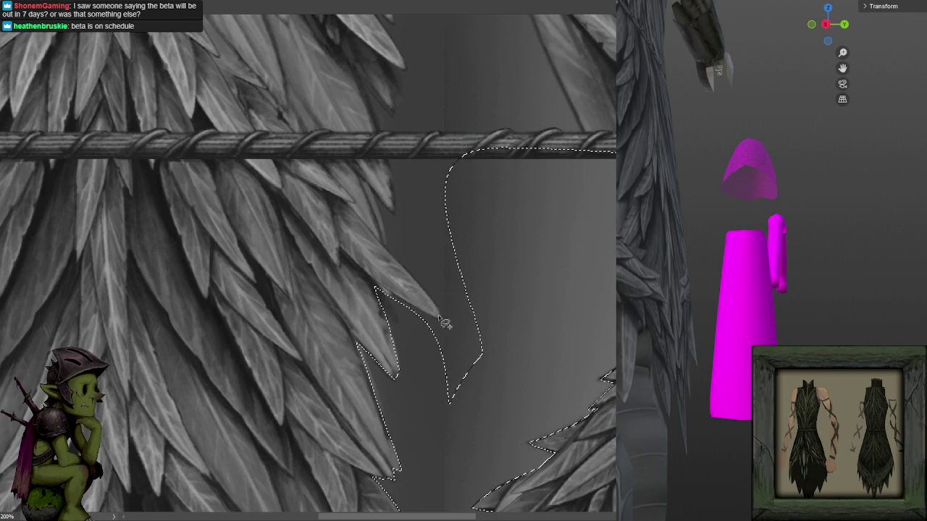
mouse_move(452, 328)
left_mouse_down()
mouse_move(456, 344)
mouse_move(449, 327)
left_mouse_up()
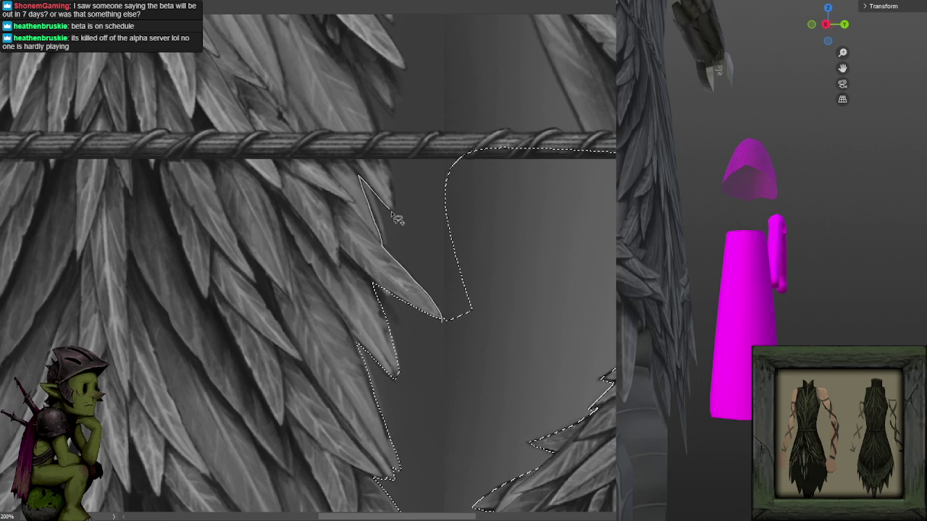
left_click_drag(359, 179, 492, 150)
left_click_drag(541, 241, 526, 379)
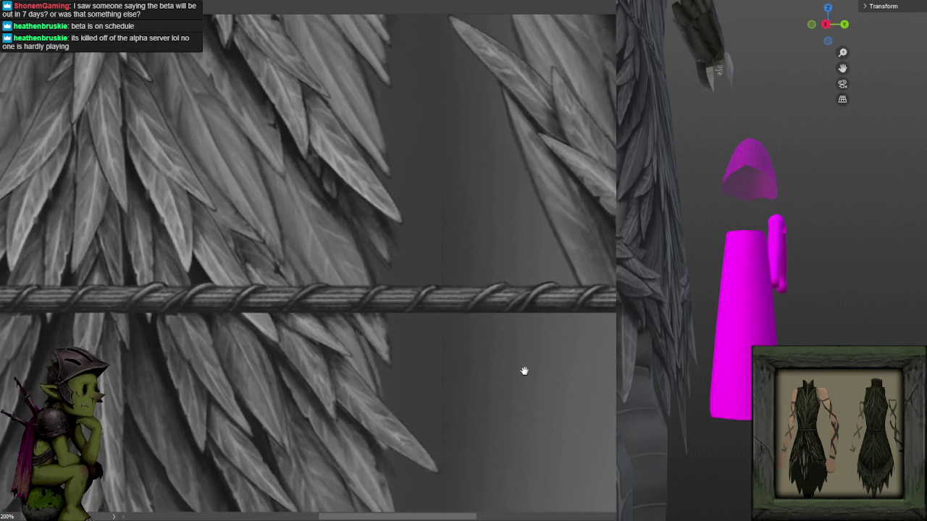
- Place polygonal corner points along the spiked leaf edge around the gap
left_click(352, 226)
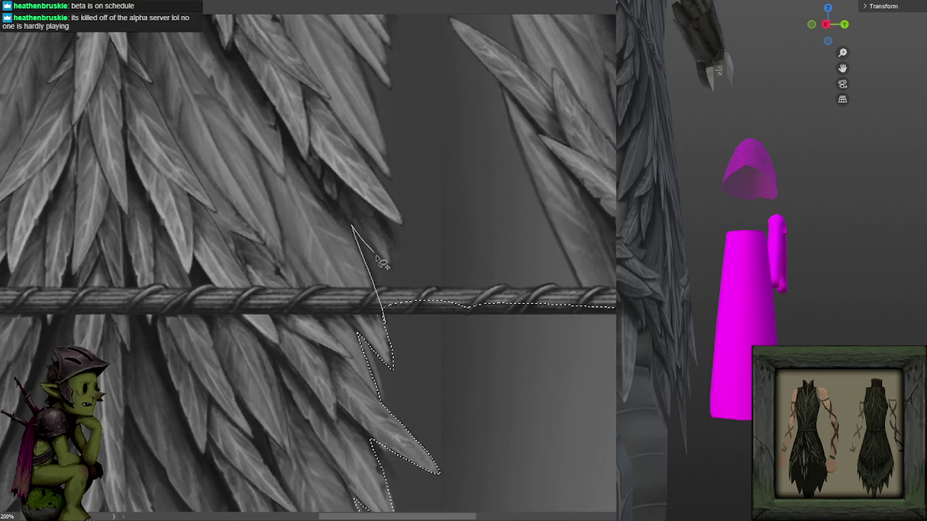
left_click(394, 271)
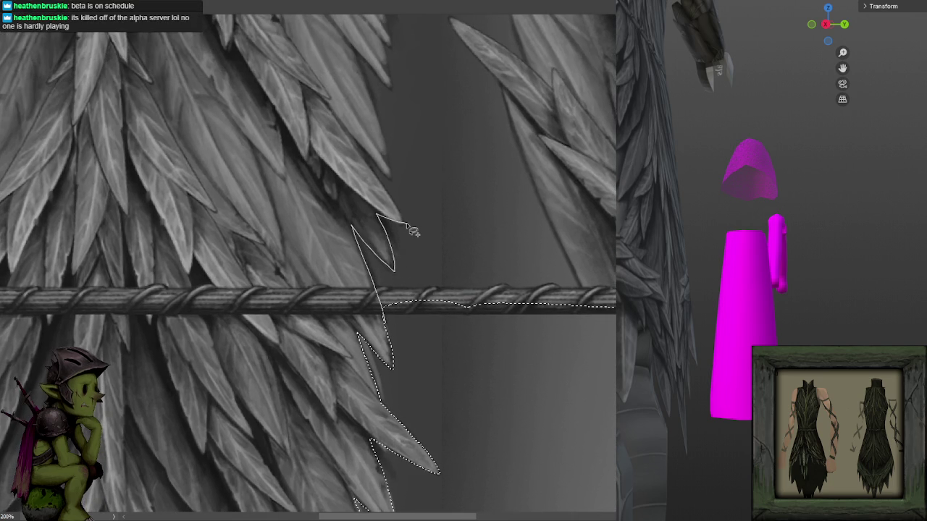
left_click(359, 149)
left_click(389, 178)
left_click(364, 67)
left_click_drag(407, 105, 498, 298)
left_click_drag(508, 365, 492, 464)
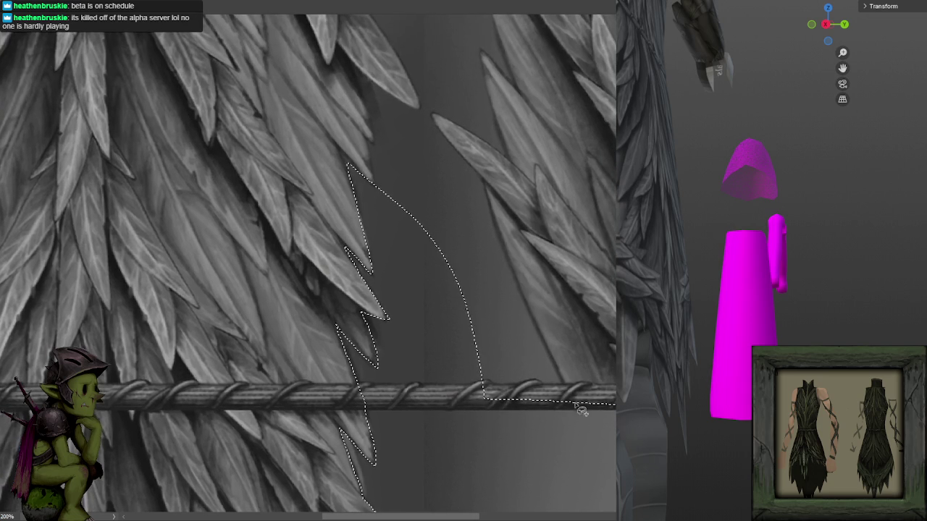
- Extend the outline from the rope bar down toward the lower plate and back up the feather edge
left_click(568, 400)
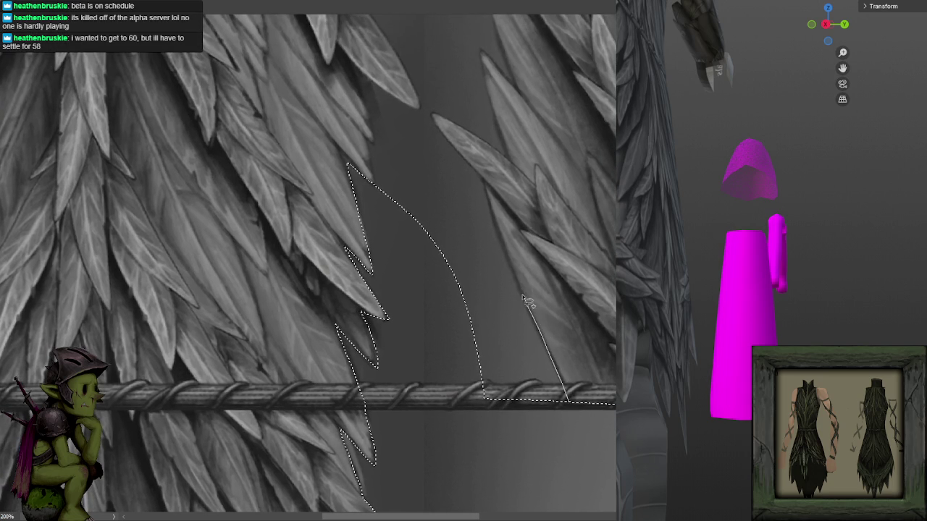
left_click_drag(445, 158, 555, 501)
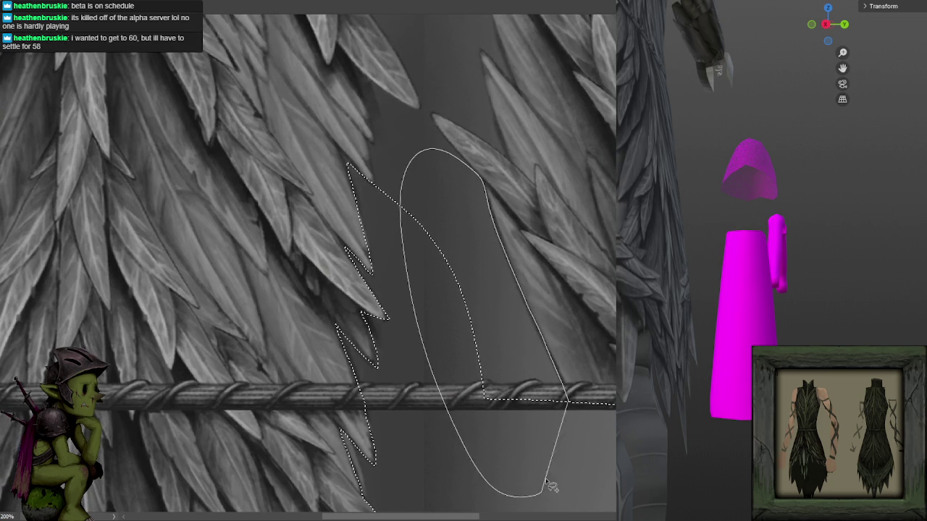
scroll(533, 355, "up", 5)
left_click_drag(519, 349, 484, 287)
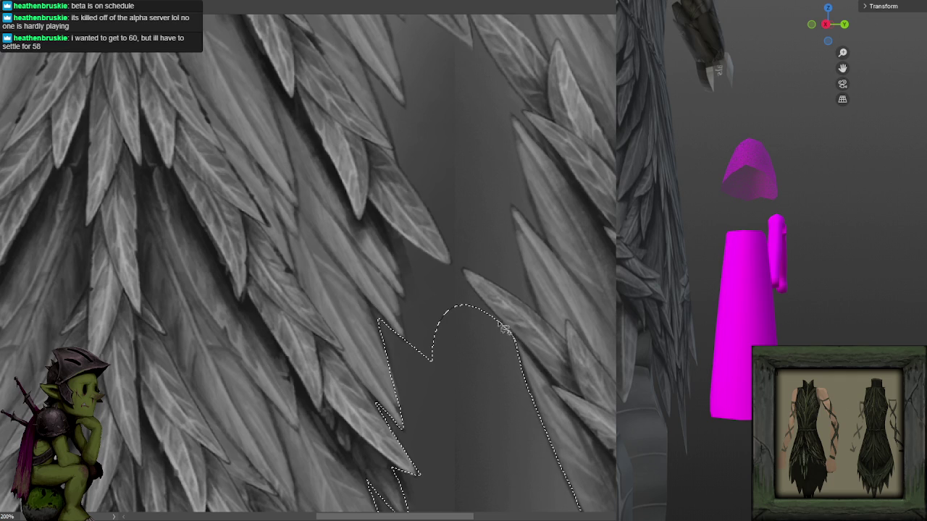
mouse_move(511, 337)
left_mouse_down()
mouse_move(424, 248)
mouse_move(393, 234)
mouse_move(405, 318)
mouse_move(436, 399)
mouse_move(388, 262)
left_mouse_up()
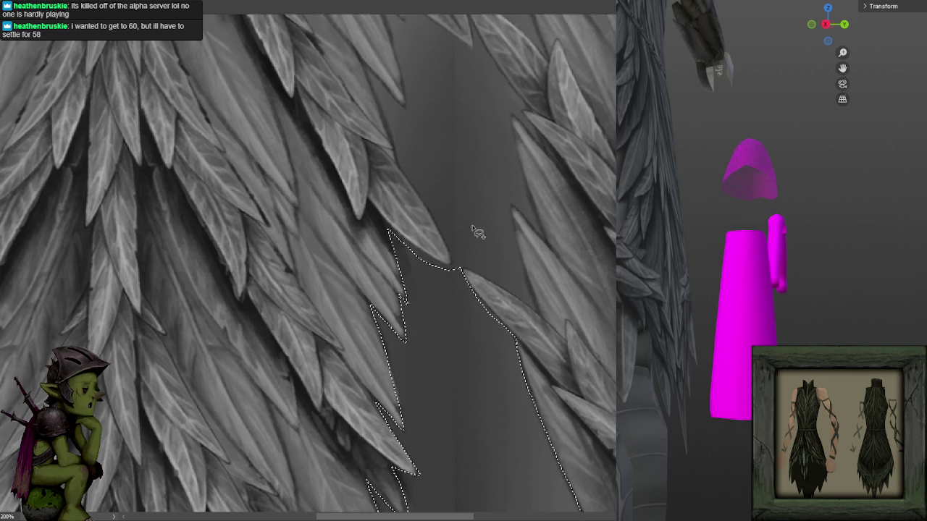
scroll(488, 209, "up", 2)
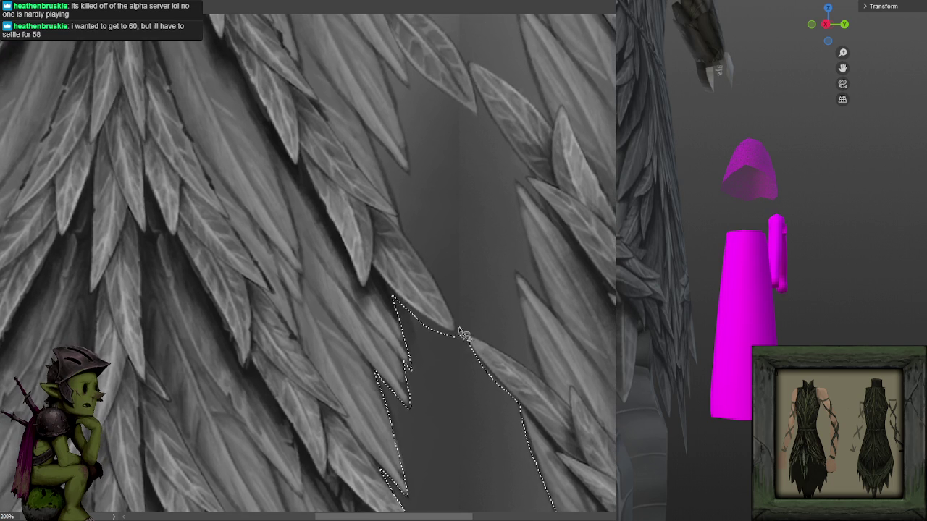
left_click_drag(453, 335, 458, 333)
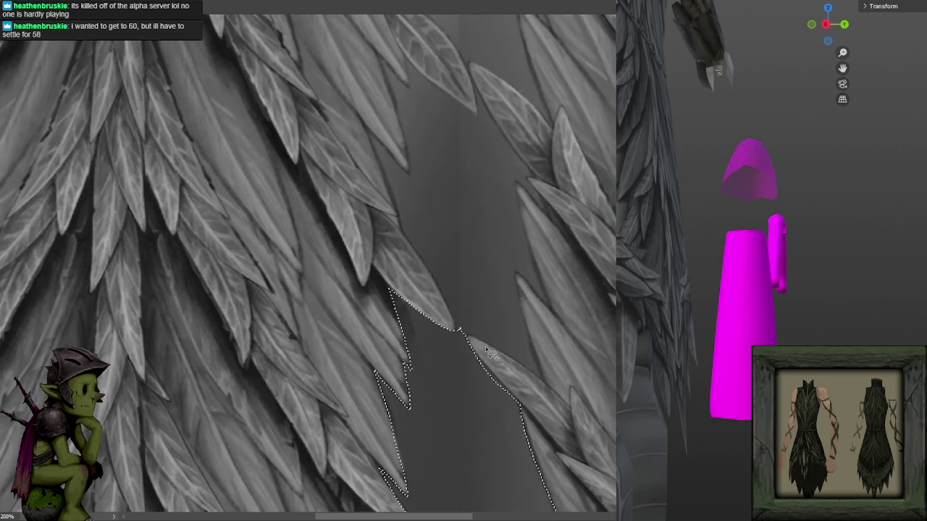
left_click_drag(446, 302, 460, 332)
left_click_drag(402, 230, 377, 159)
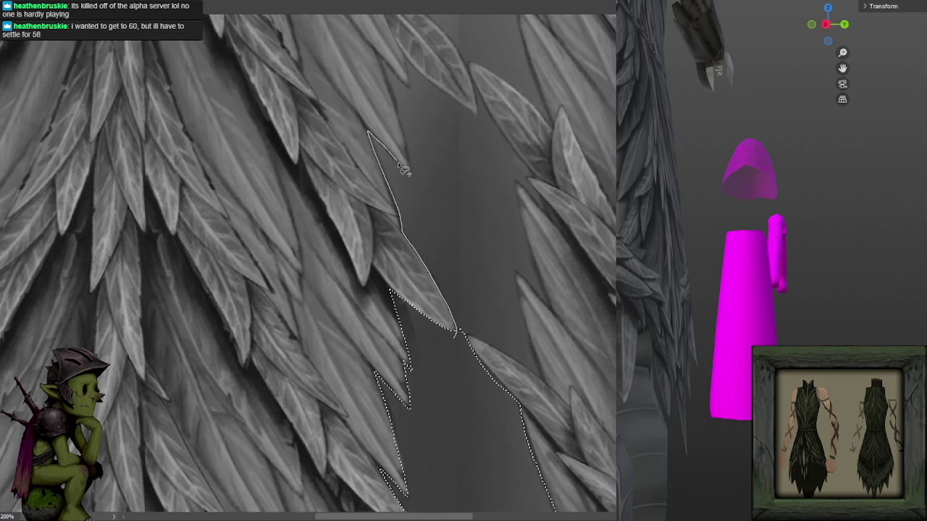
left_click_drag(399, 164, 464, 335)
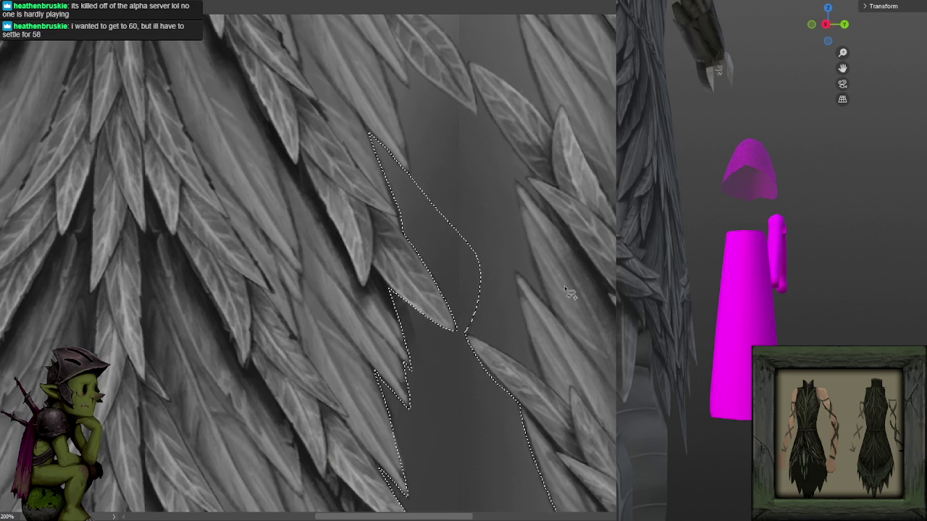
- Trace around the next feathers up to the tip, undoing one stray stroke, then deselect
left_click_drag(567, 286, 490, 217)
mouse_move(456, 337)
left_mouse_down()
mouse_move(413, 317)
mouse_move(412, 279)
mouse_move(434, 290)
mouse_move(401, 168)
left_mouse_up()
scroll(442, 228, "up", 3)
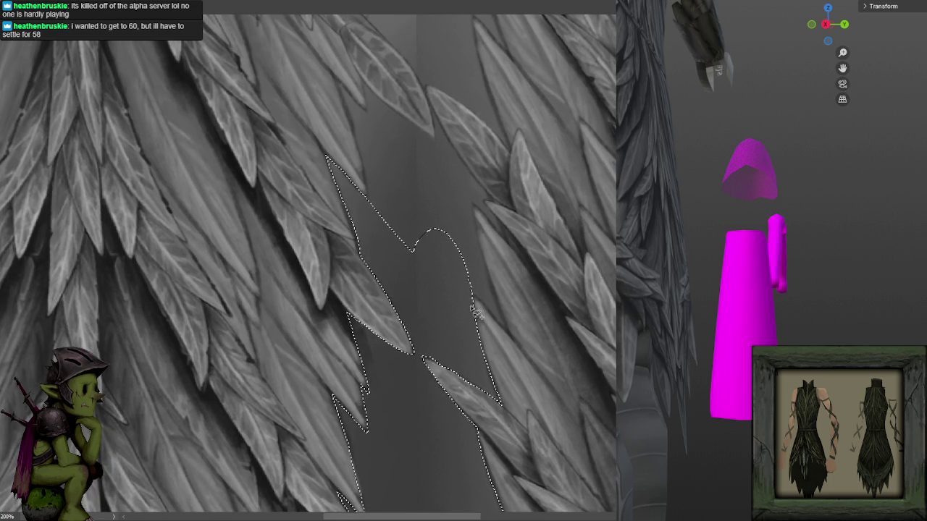
left_click_drag(499, 323, 416, 304)
left_click_drag(474, 184, 482, 246)
key("ctrl+z")
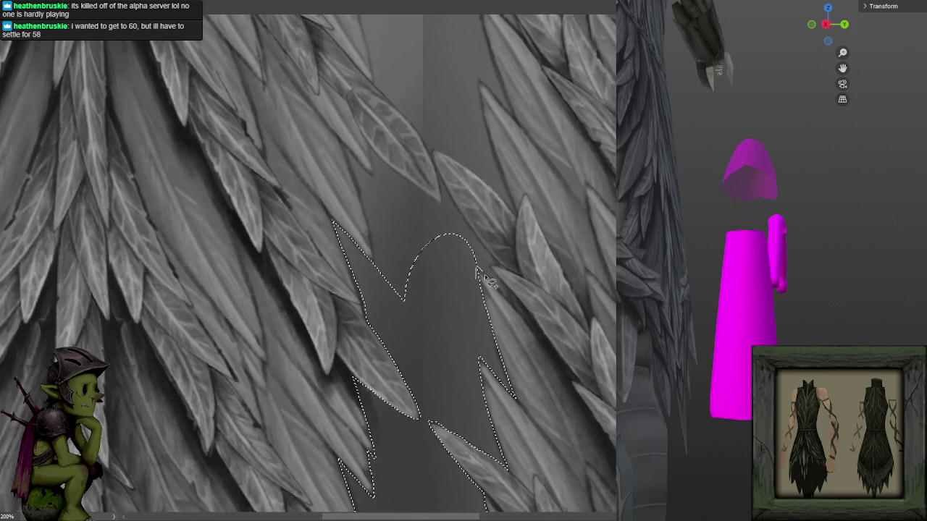
mouse_move(493, 270)
left_mouse_down()
mouse_move(442, 186)
mouse_move(440, 206)
mouse_move(371, 149)
mouse_move(420, 333)
left_mouse_up()
scroll(497, 378, "up", 5)
key("ctrl+d")
scroll(523, 299, "down", 5)
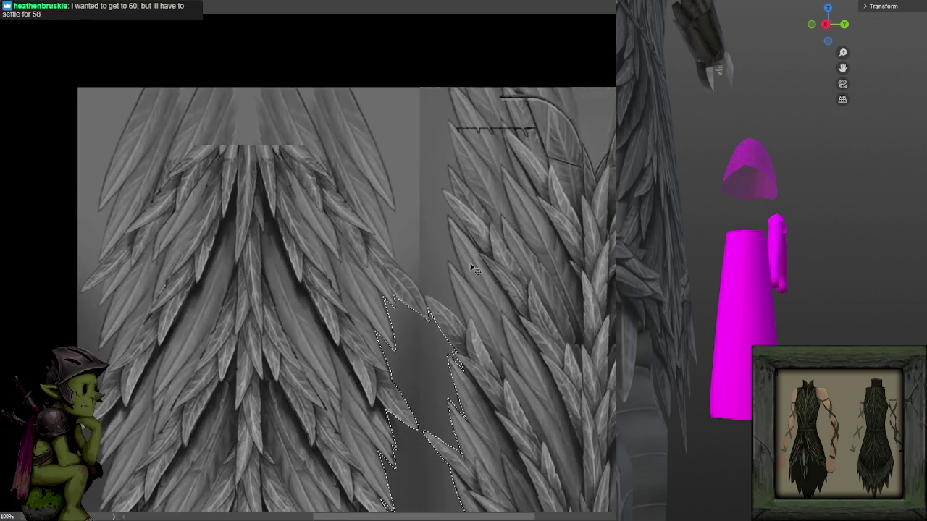
- Reselect, extend the outline to the top canvas edge, and delete the grey between the plates
scroll(489, 258, "up", 5)
left_click_drag(489, 258, 484, 246)
key("ctrl+shift+d")
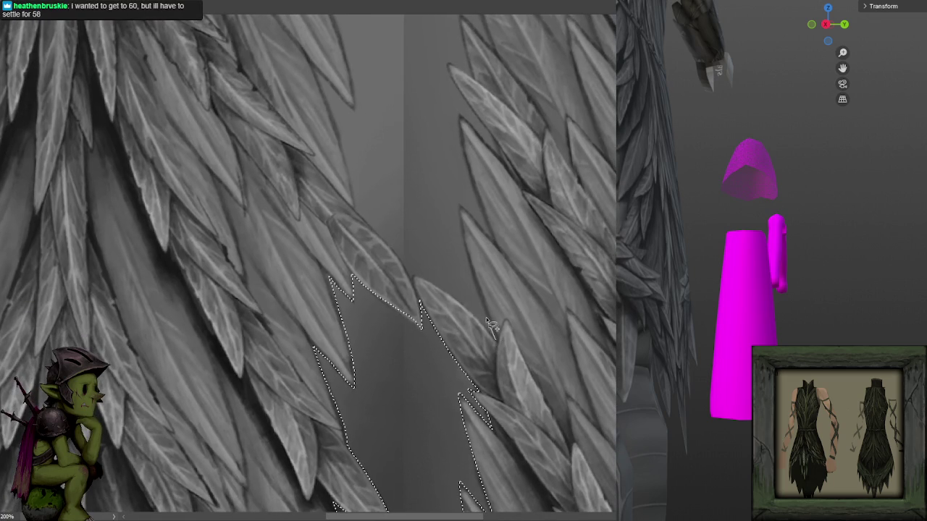
mouse_move(478, 278)
left_mouse_down()
mouse_move(485, 211)
mouse_move(463, 133)
mouse_move(507, 165)
mouse_move(456, 88)
mouse_move(388, 117)
mouse_move(414, 281)
left_mouse_up()
left_click_drag(499, 346, 498, 345)
mouse_move(388, 247)
left_mouse_down()
mouse_move(356, 215)
mouse_move(313, 65)
mouse_move(358, 116)
mouse_move(466, 320)
left_mouse_up()
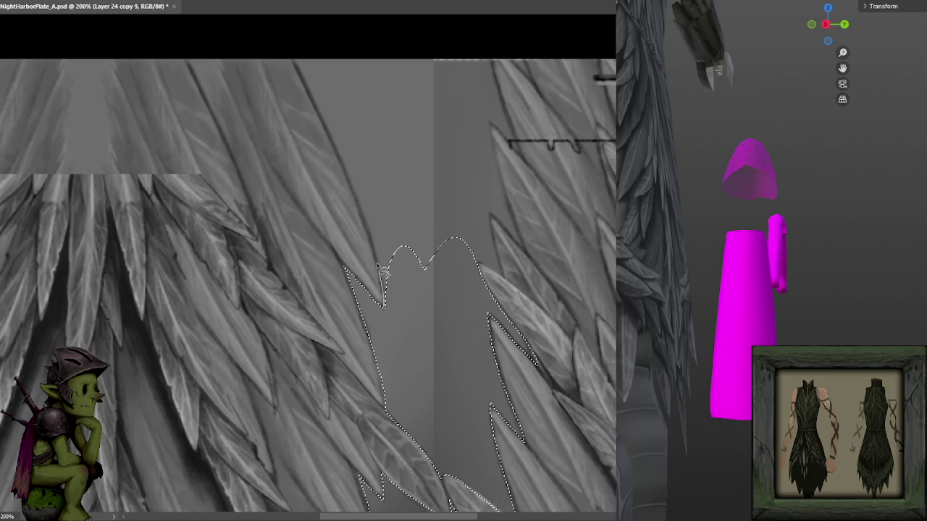
mouse_move(325, 133)
left_mouse_down()
mouse_move(413, 37)
mouse_move(492, 52)
left_mouse_up()
mouse_move(504, 109)
left_mouse_down()
mouse_move(512, 140)
mouse_move(491, 122)
mouse_move(505, 188)
left_mouse_up()
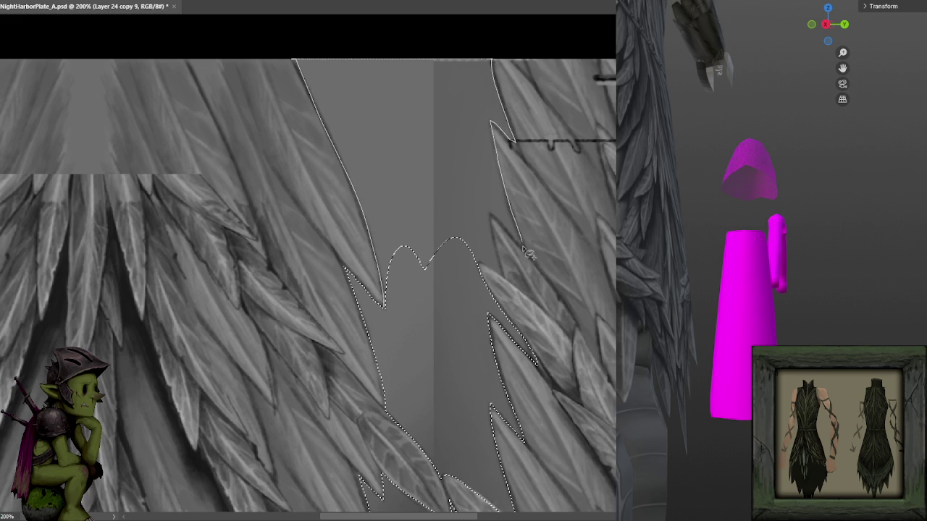
left_click_drag(399, 294, 424, 265)
key("Delete")
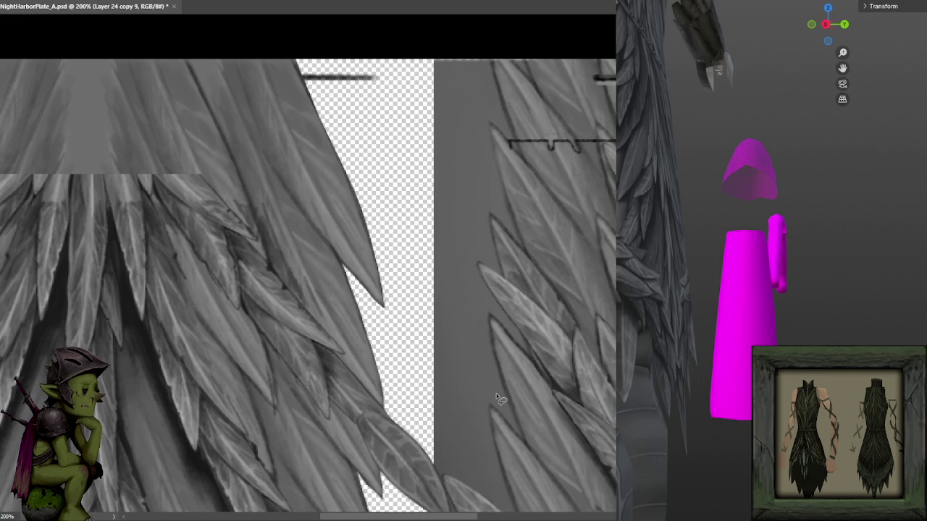
- Lasso and delete the grey strip beside the right plate, then deselect
scroll(496, 393, "down", 3)
scroll(492, 393, "up", 1)
left_click_drag(471, 223, 527, 492)
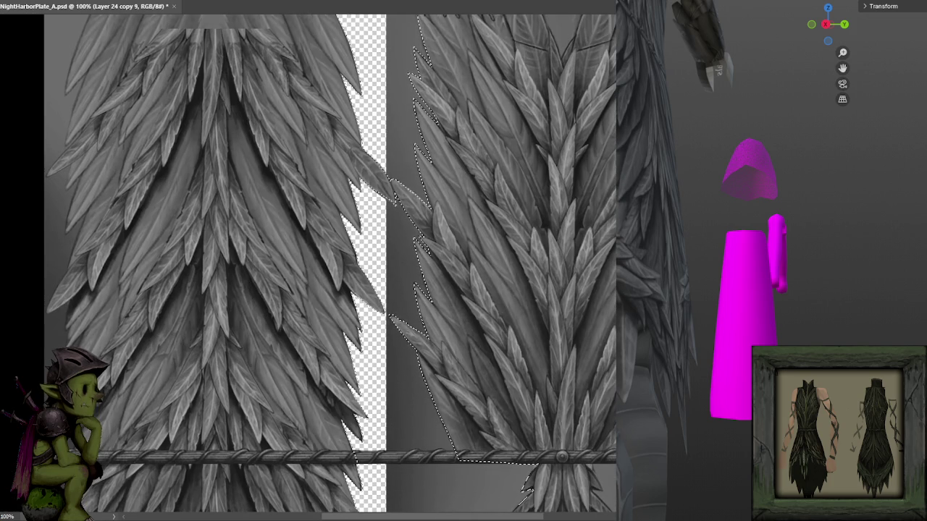
key("Delete")
key("ctrl+d")
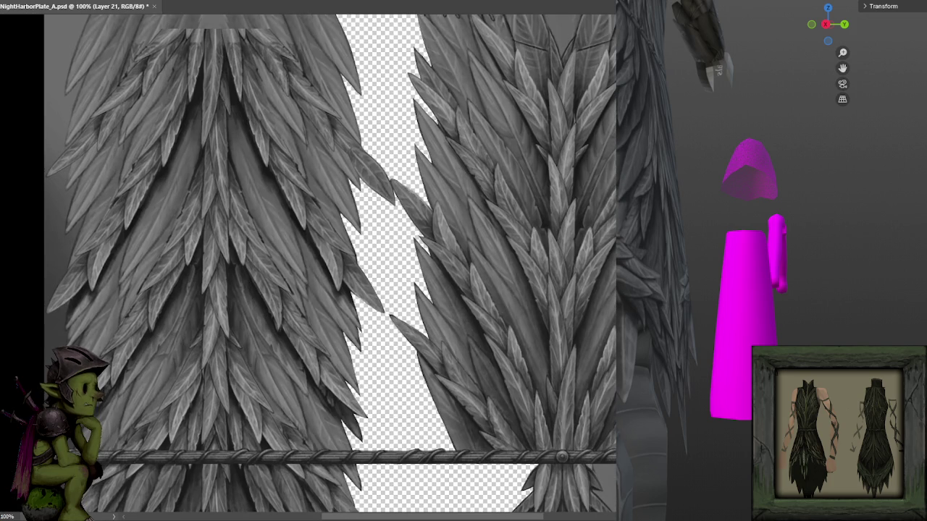
- Save NightHarborPlate_A.psd and bring the right plate's outer edge into view
scroll(546, 266, "down", 1)
key("ctrl+s")
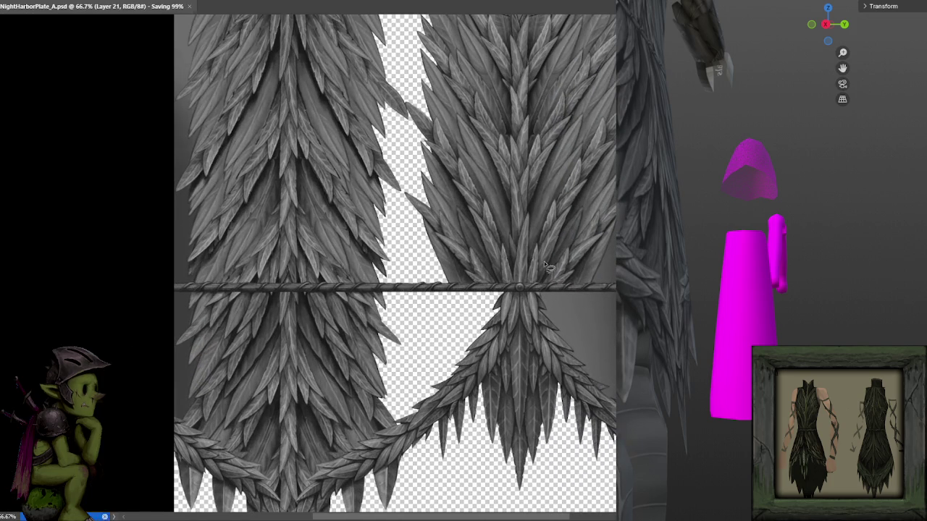
mouse_move(518, 247)
left_mouse_down()
mouse_move(527, 254)
mouse_move(532, 213)
mouse_move(571, 190)
mouse_move(583, 165)
left_mouse_up()
scroll(531, 213, "up", 1)
scroll(575, 194, "up", 1)
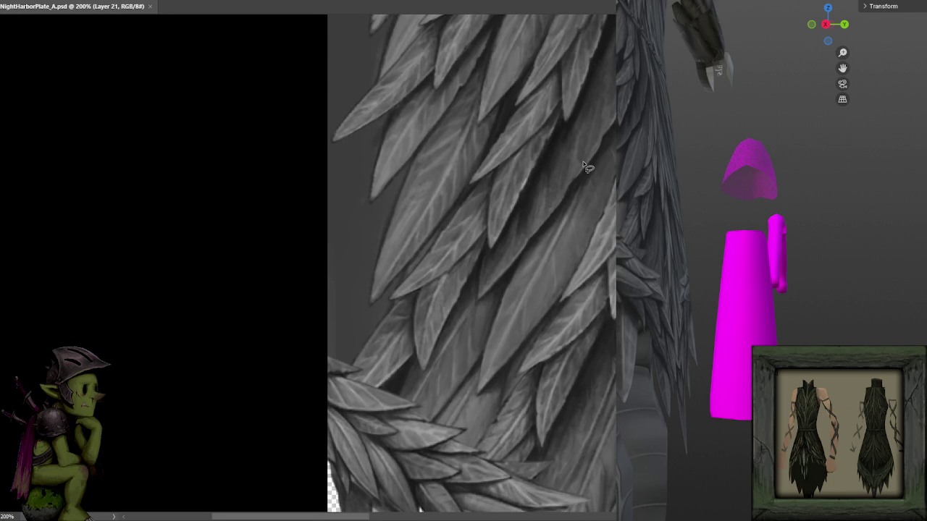
left_click_drag(460, 290, 499, 244)
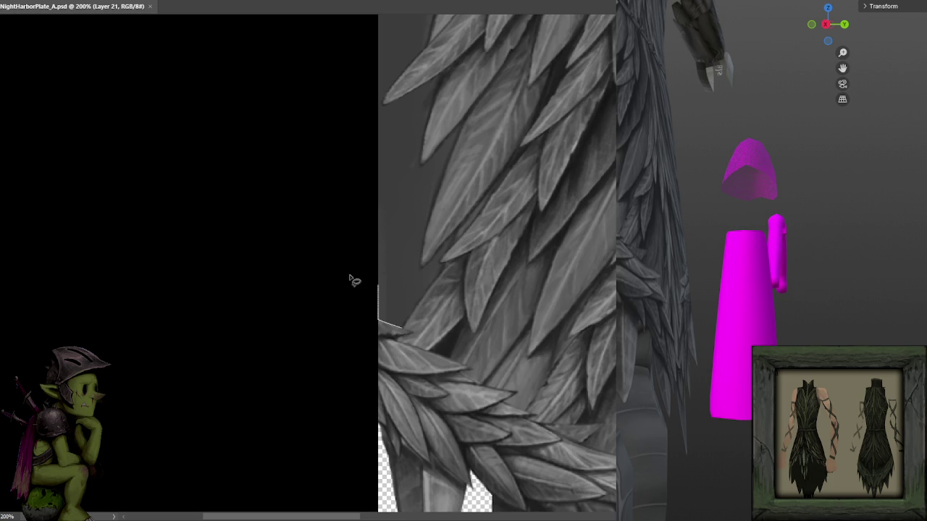
- Undo an accidental deletion of the side feathers
left_click_drag(378, 230, 382, 322)
key("ctrl+d")
key("Delete")
key("ctrl+z")
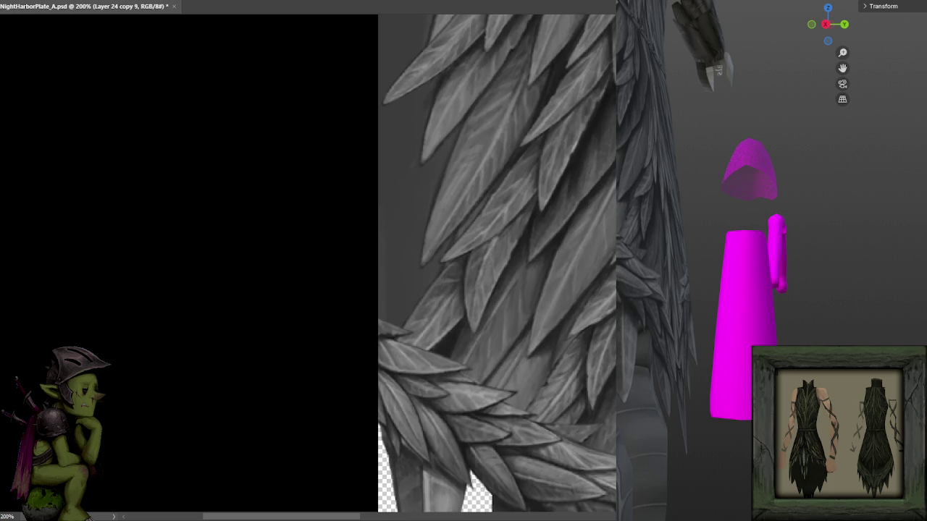
- Try three Magic Wand selections on the feather pixels, deselecting after each
left_click(413, 200)
key("ctrl+d")
left_click(407, 191)
key("ctrl+d")
left_click(407, 205)
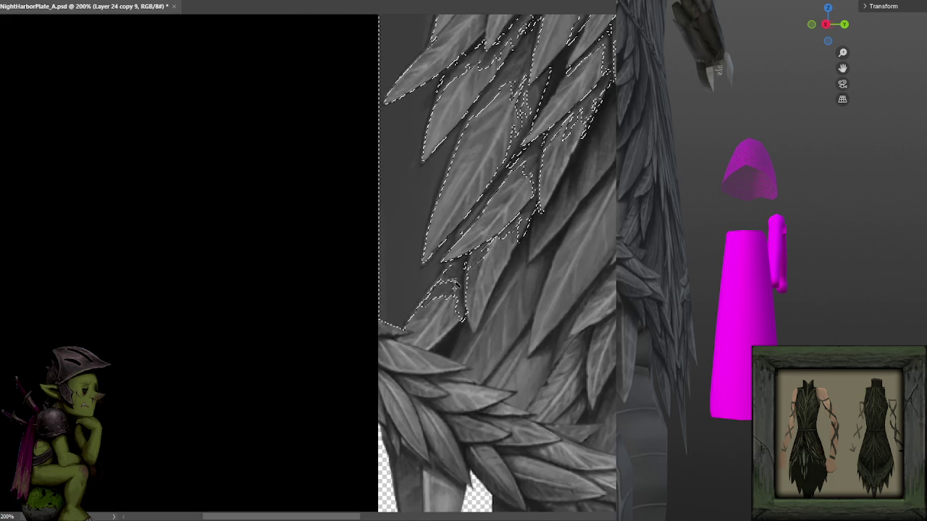
key("ctrl+d")
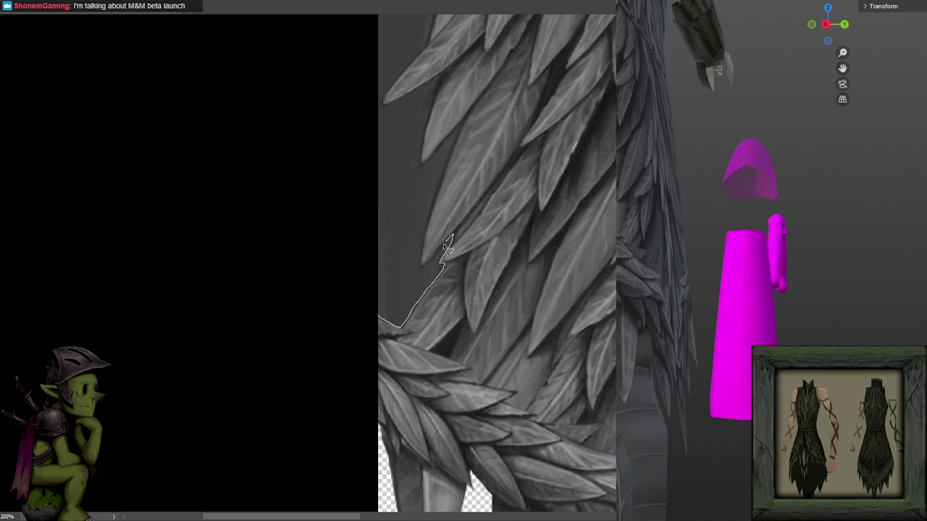
- Trace the lower corner of the grey area along the canvas left edge with the Polygonal Lasso
scroll(427, 234, "up", 3)
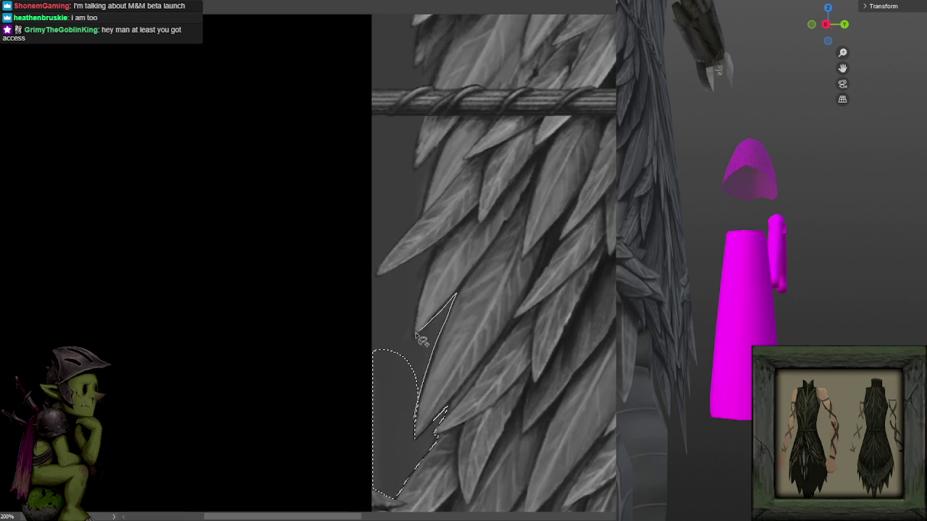
scroll(423, 340, "up", 2)
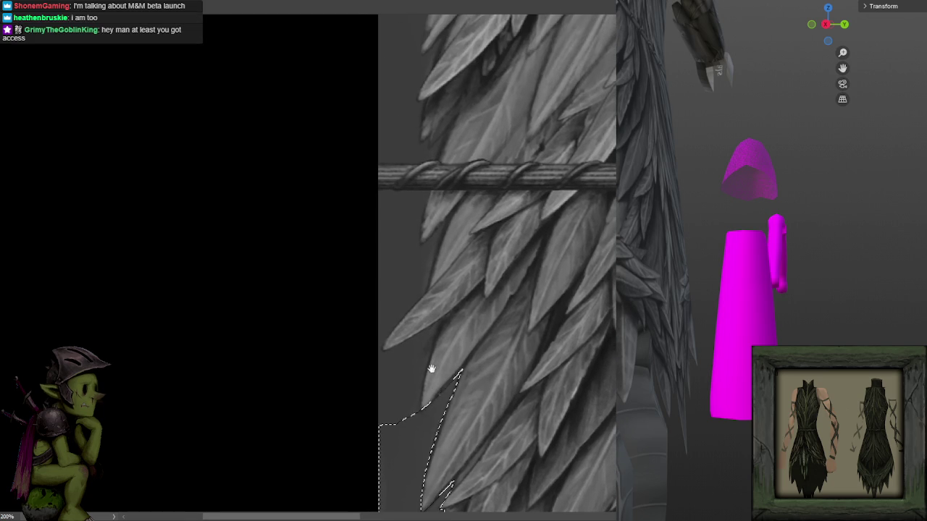
left_click(423, 415)
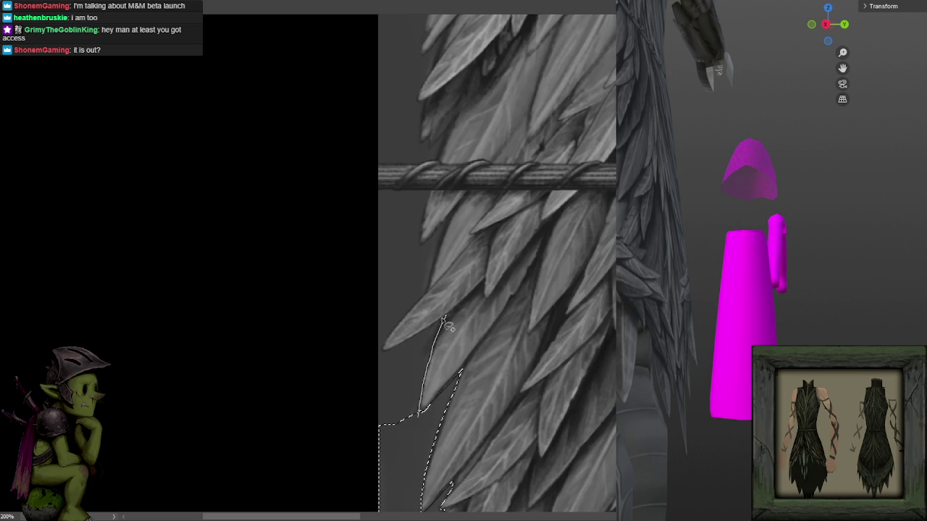
left_click_drag(416, 331, 444, 389)
left_click(411, 406)
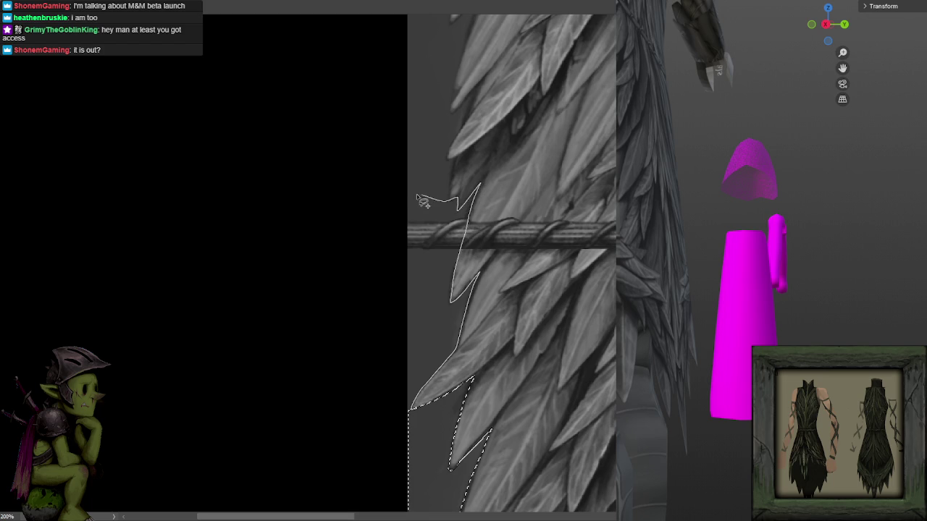
- Continue the lasso outline around the side feather tips down the left edge
scroll(433, 204, "up", 5)
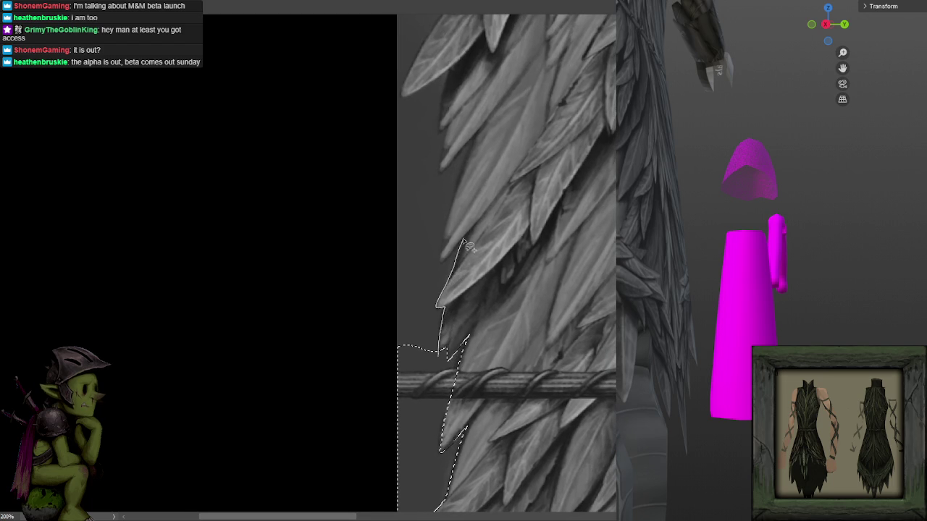
left_click(439, 265)
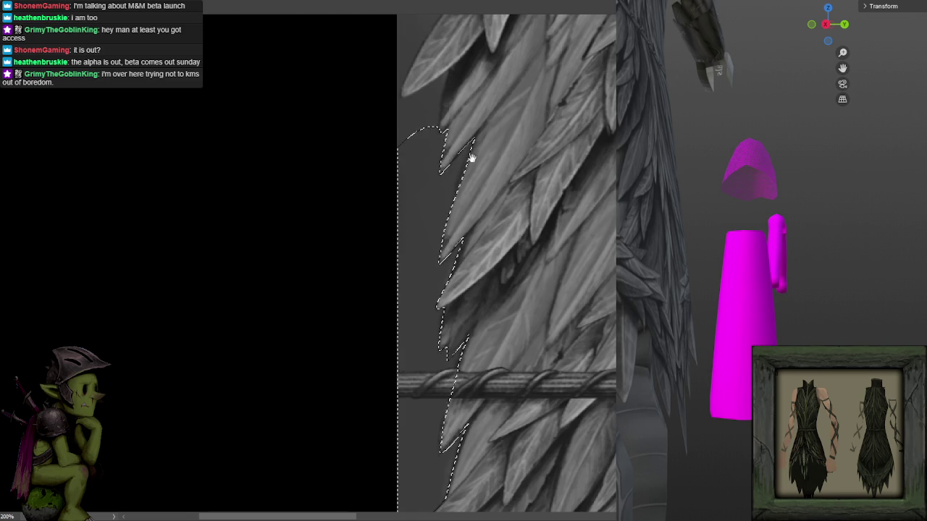
left_click_drag(468, 161, 459, 376)
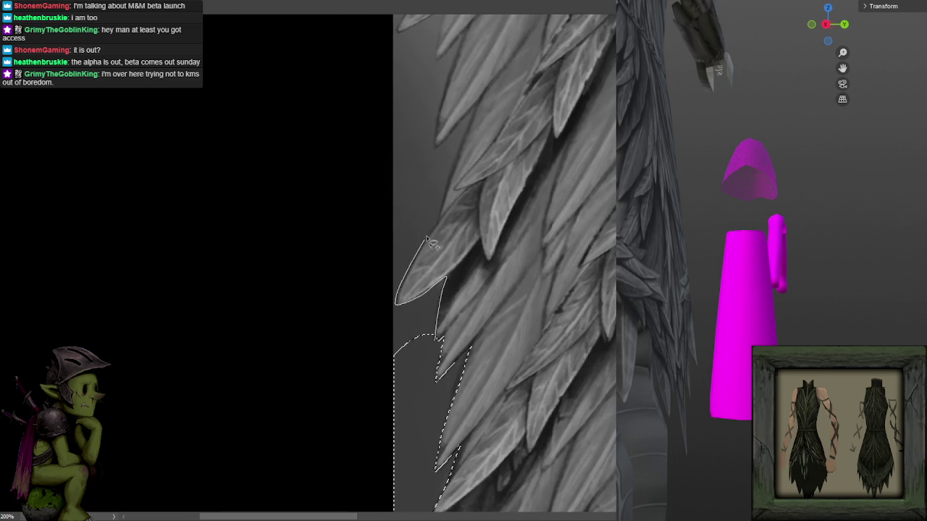
left_click_drag(465, 310, 439, 365)
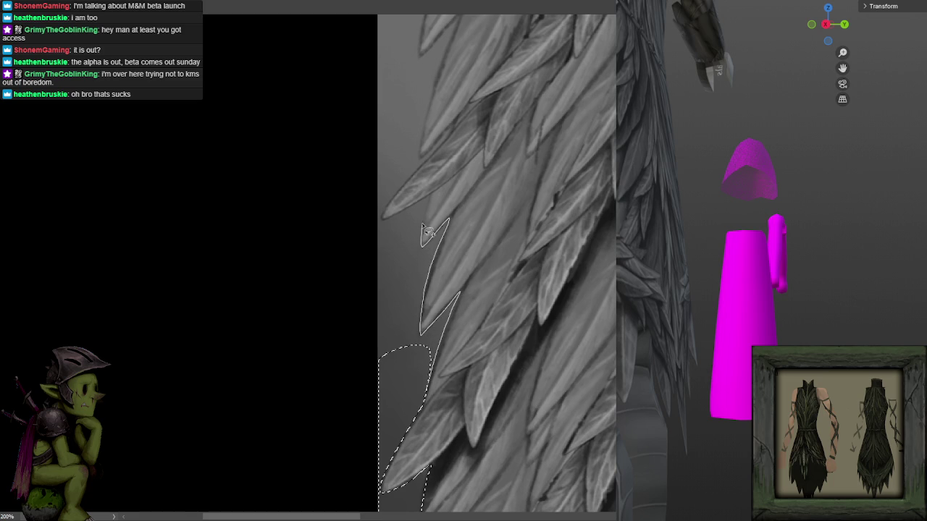
left_click_drag(426, 204, 449, 355)
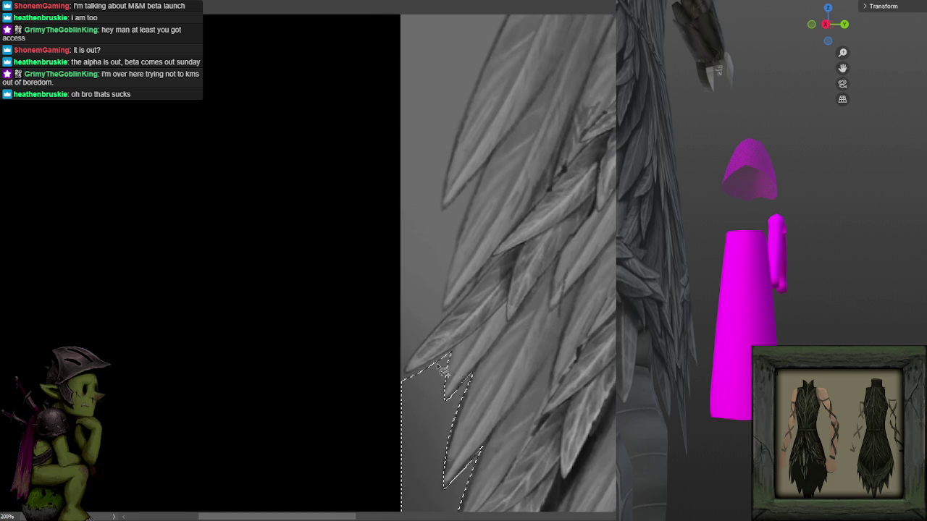
left_click(405, 379)
left_click(477, 276)
left_click(401, 329)
double_click(450, 281)
- Close the outline around the remaining grey area and delete it to transparency
scroll(439, 212, "down", 2)
scroll(416, 270, "up", 2)
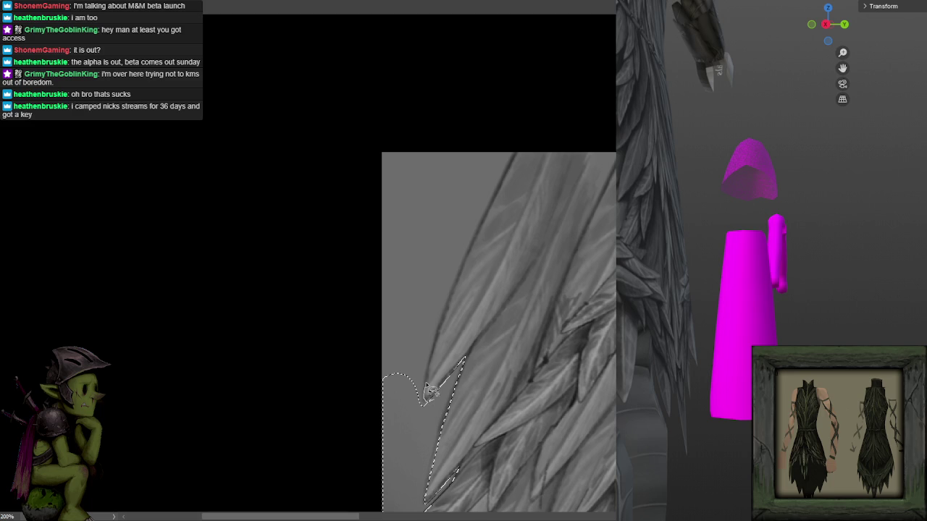
left_click(511, 161)
left_click(377, 143)
double_click(352, 492)
key("Delete")
scroll(535, 332, "down", 2)
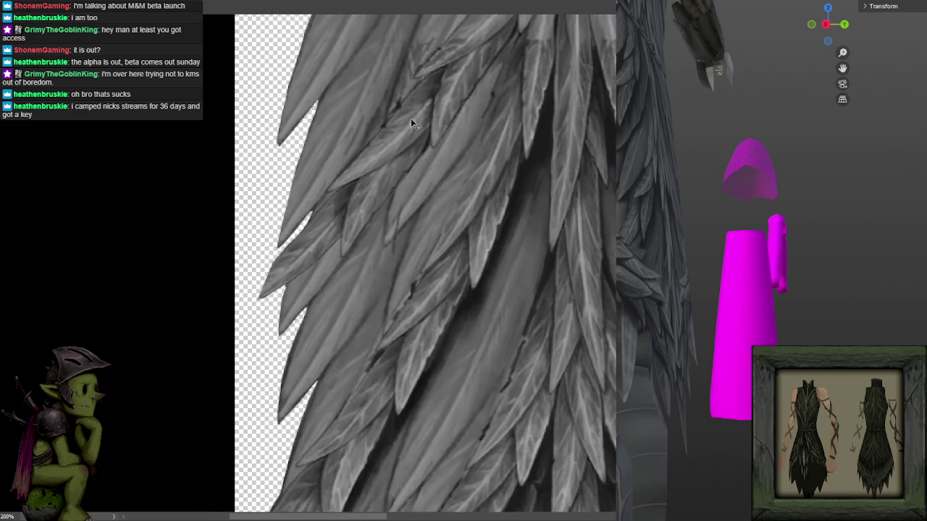
- Zoom in and out to inspect the grey background around the lower feather fan
scroll(483, 318, "down", 1)
scroll(430, 186, "up", 2)
scroll(405, 181, "down", 2)
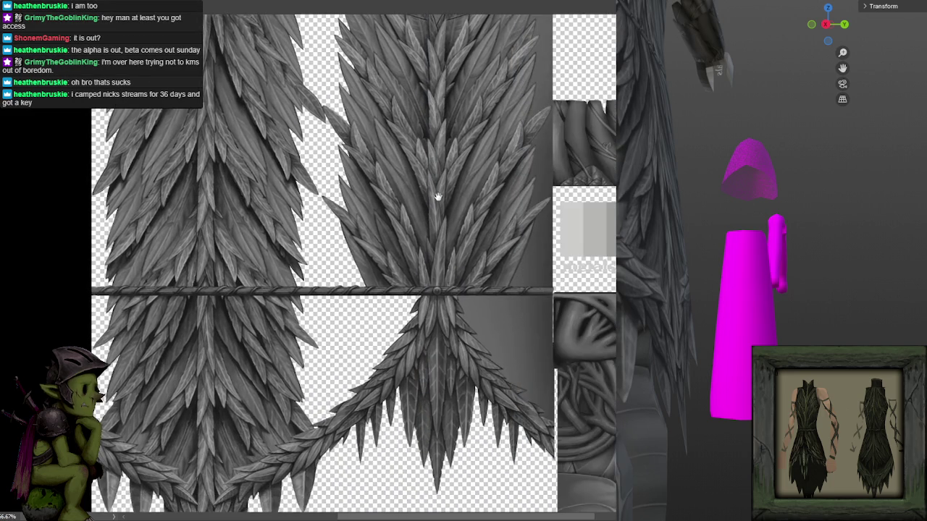
scroll(449, 216, "up", 3)
scroll(449, 215, "down", 2)
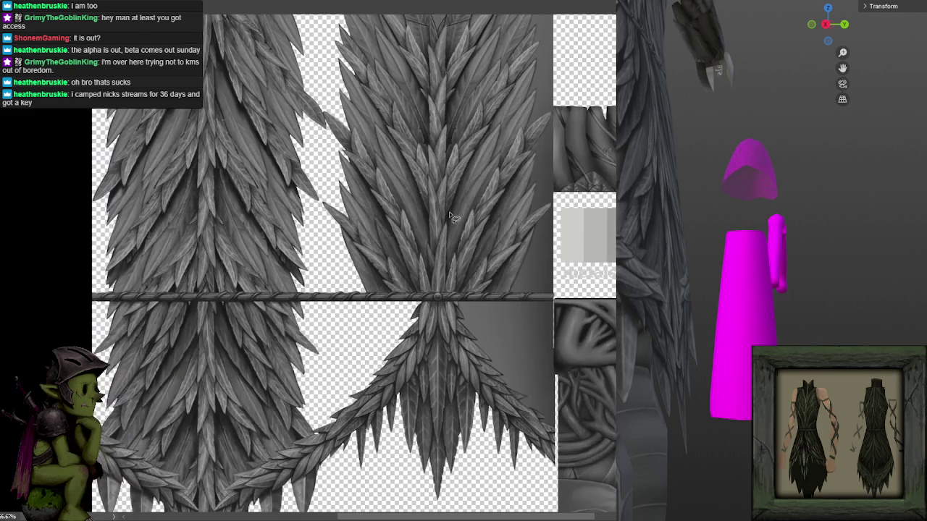
scroll(451, 221, "up", 1)
scroll(455, 326, "up", 3)
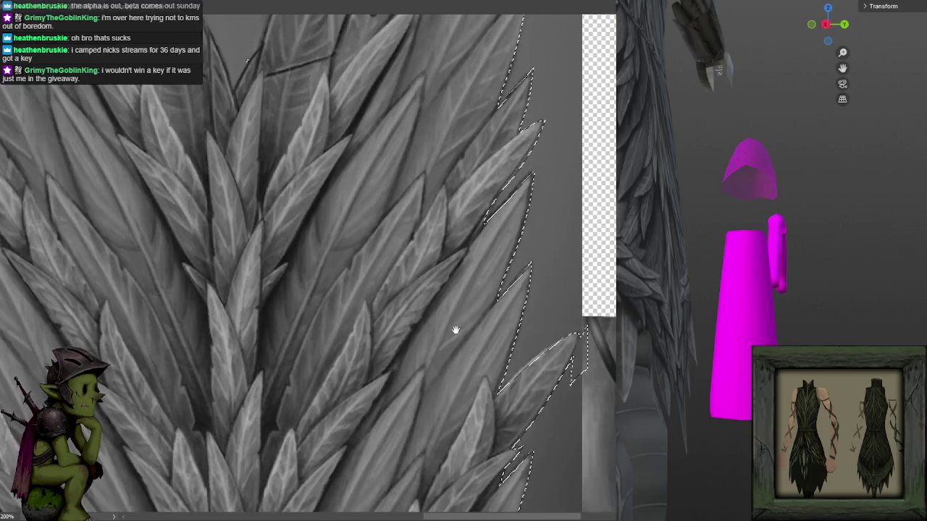
scroll(426, 262, "down", 2)
scroll(425, 262, "up", 1)
scroll(426, 262, "up", 1)
scroll(427, 277, "down", 2)
scroll(408, 124, "up", 2)
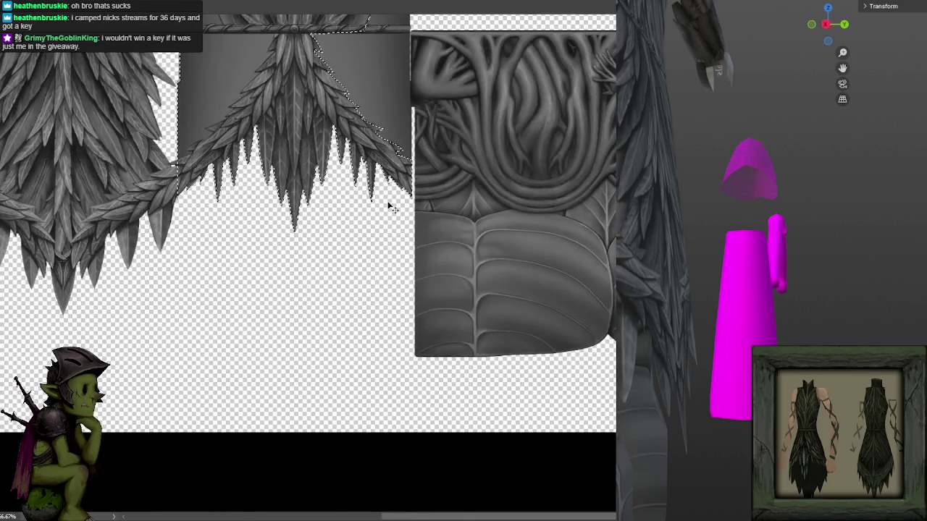
scroll(389, 203, "down", 1)
scroll(417, 326, "down", 1)
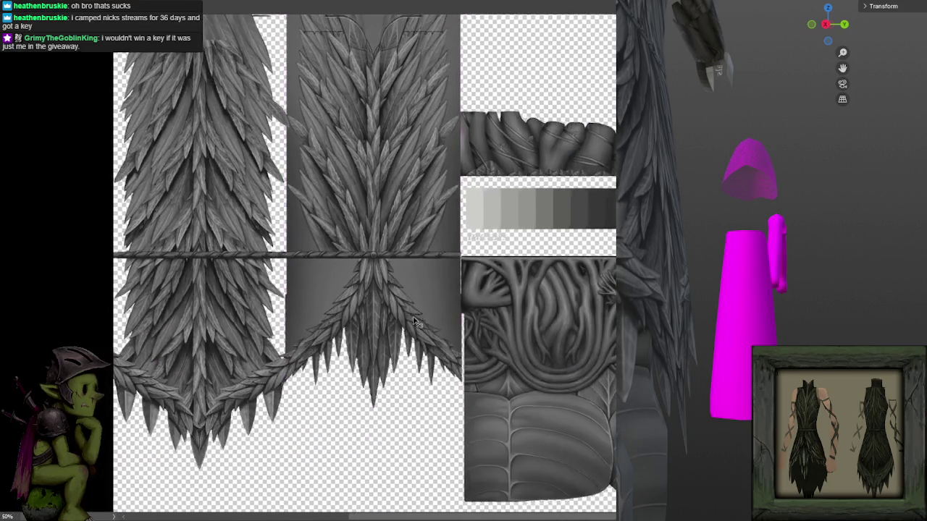
scroll(423, 289, "up", 1)
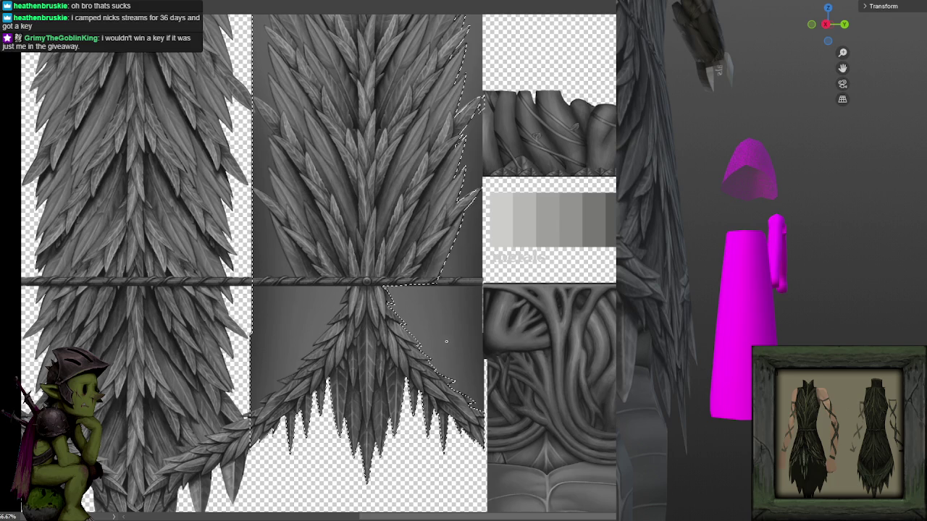
- Delete the selected grey left of the fan and erase the remaining grey on its right
right_click(452, 333)
left_click(490, 157)
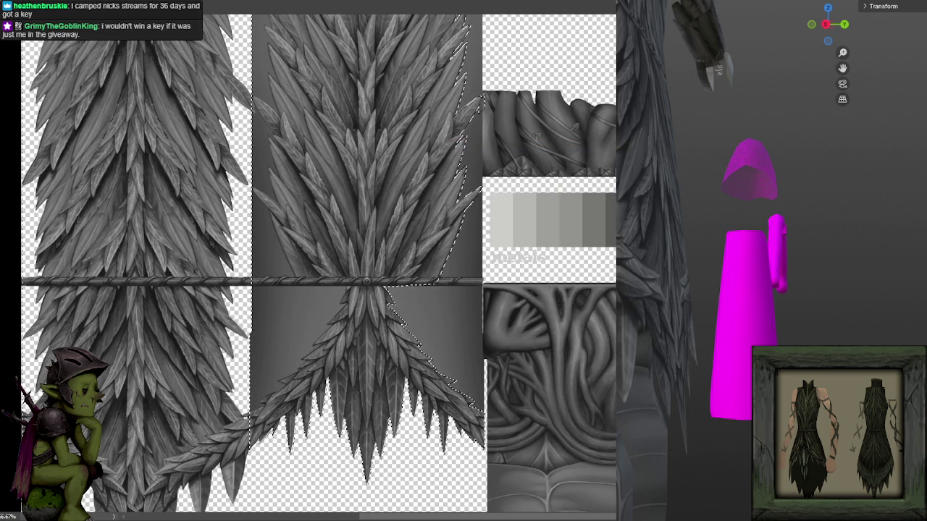
key("Delete")
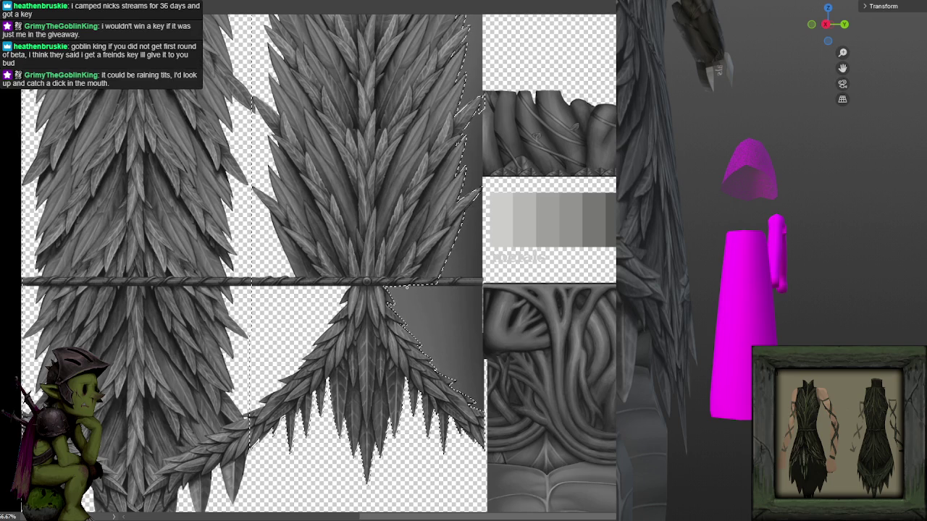
mouse_move(395, 272)
left_mouse_down()
mouse_move(466, 391)
mouse_move(464, 283)
left_mouse_up()
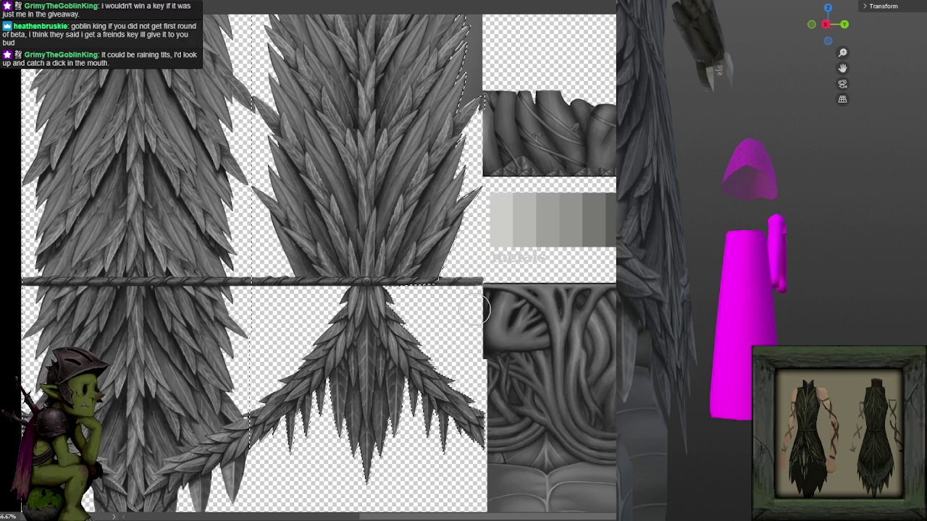
scroll(478, 105, "up", 3)
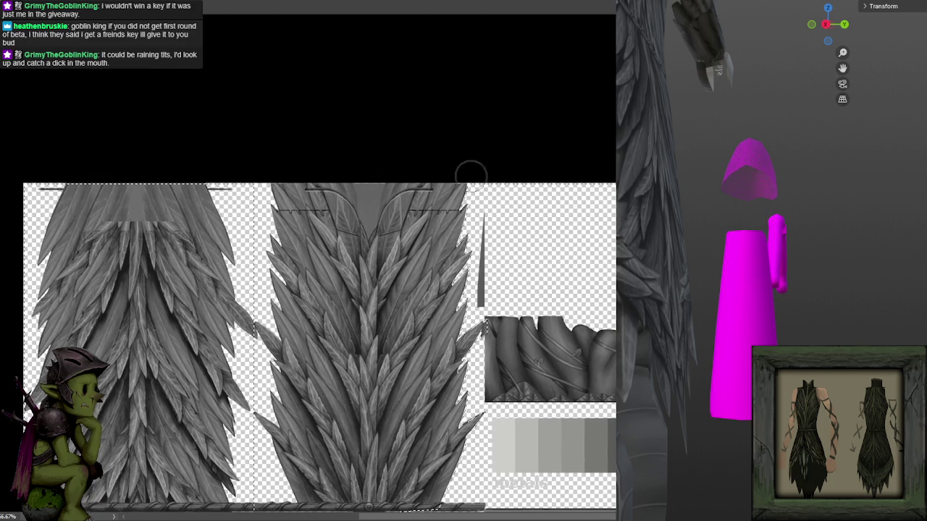
- Zoom out to 50% and pan to the top of the texture sheet
scroll(487, 367, "up", 2)
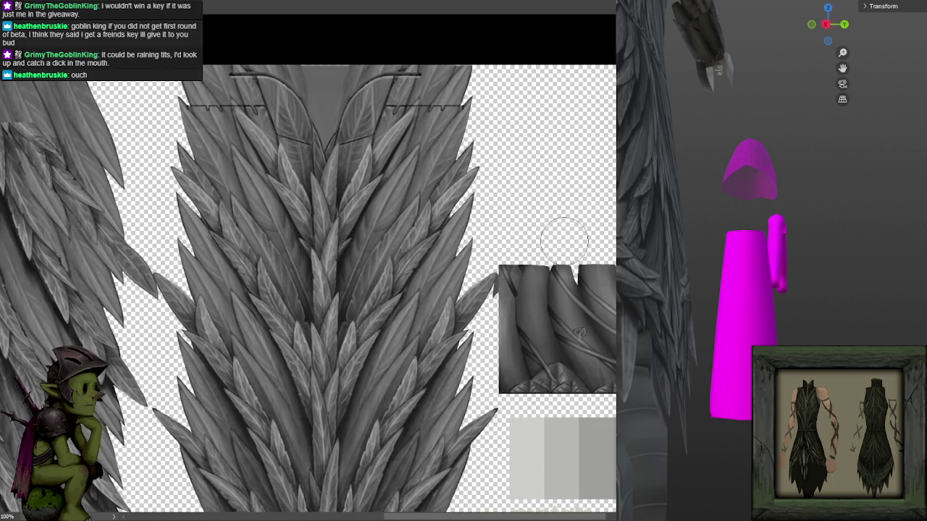
left_click_drag(555, 267, 560, 239)
scroll(417, 261, "up", 1)
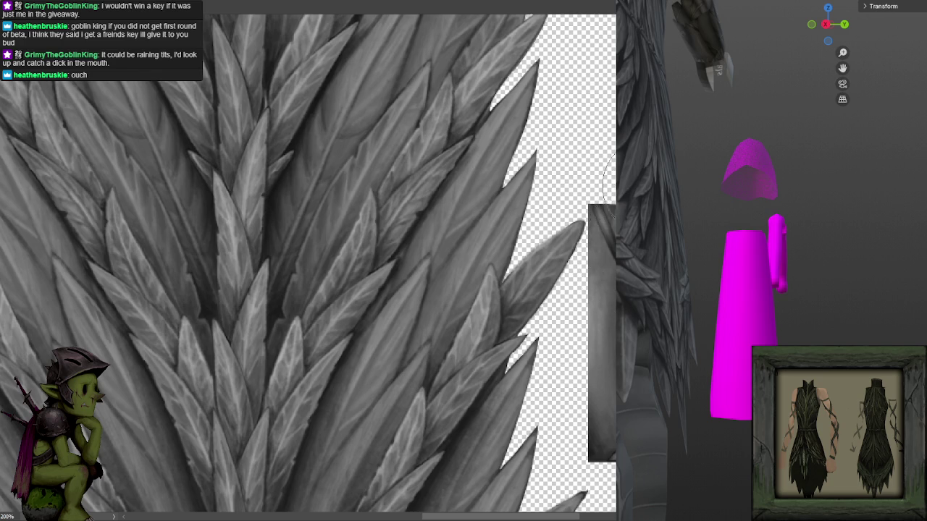
scroll(610, 220, "down", 1)
scroll(610, 219, "down", 1)
scroll(596, 181, "down", 1)
scroll(604, 174, "up", 1)
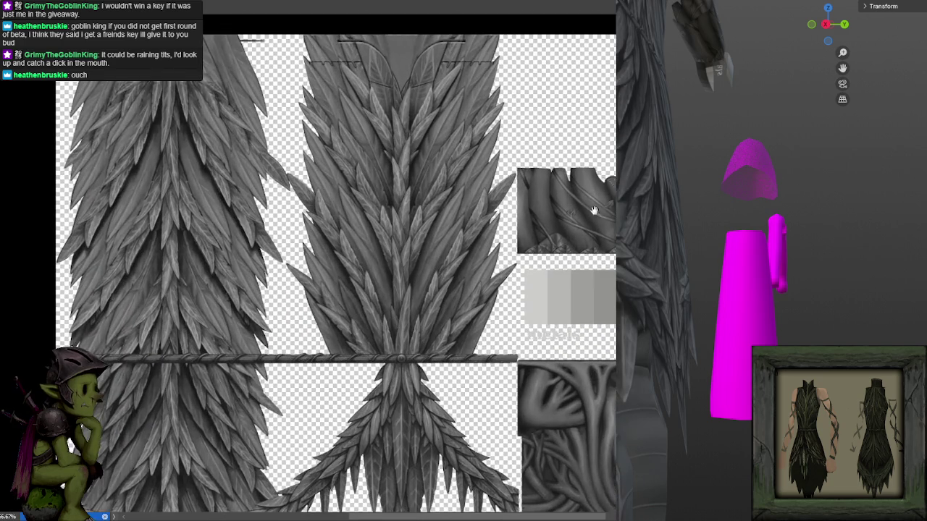
scroll(614, 176, "down", 1)
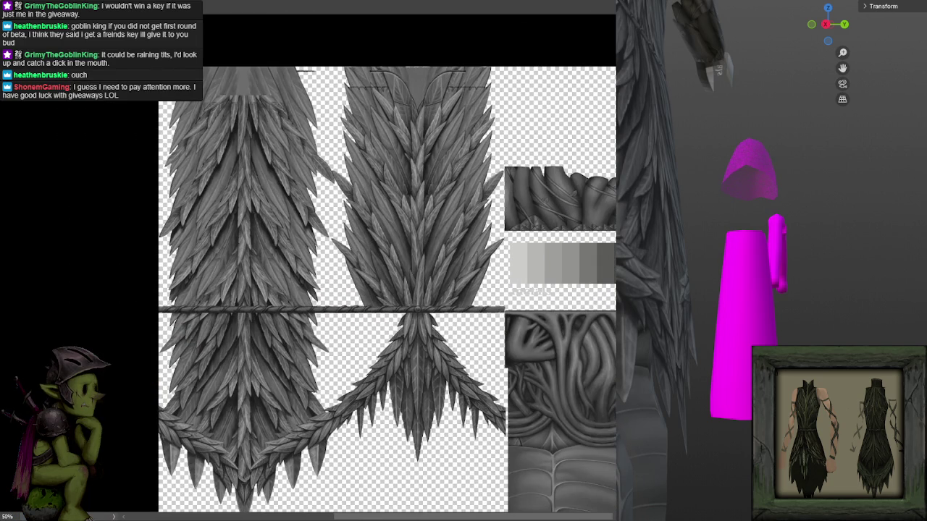
key("ctrl")
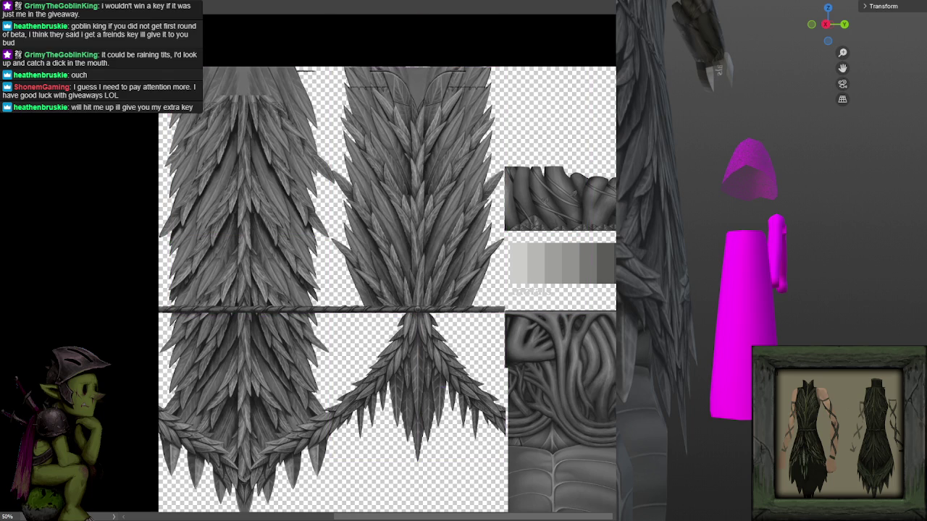
left_click_drag(416, 137, 457, 216)
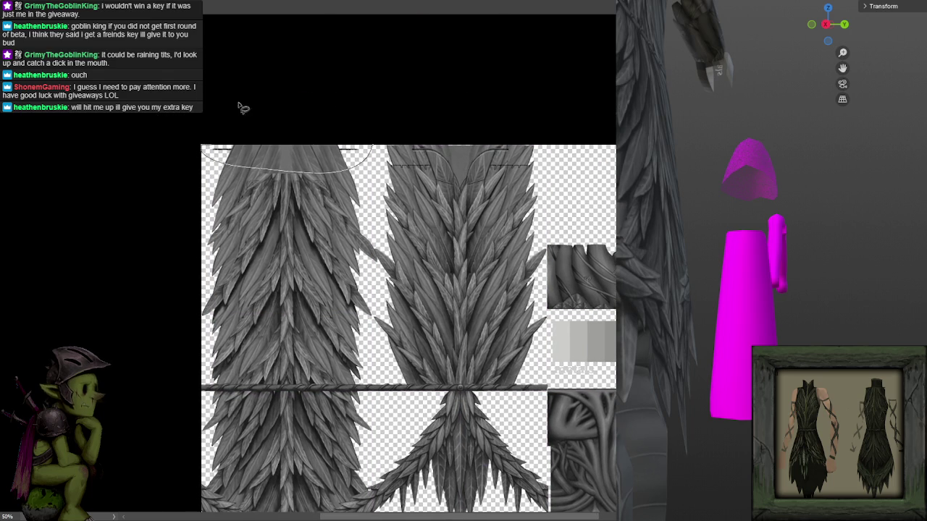
- Lasso the left panel's top band and orbit the 3D preview to the dress front
left_click_drag(271, 158, 247, 108)
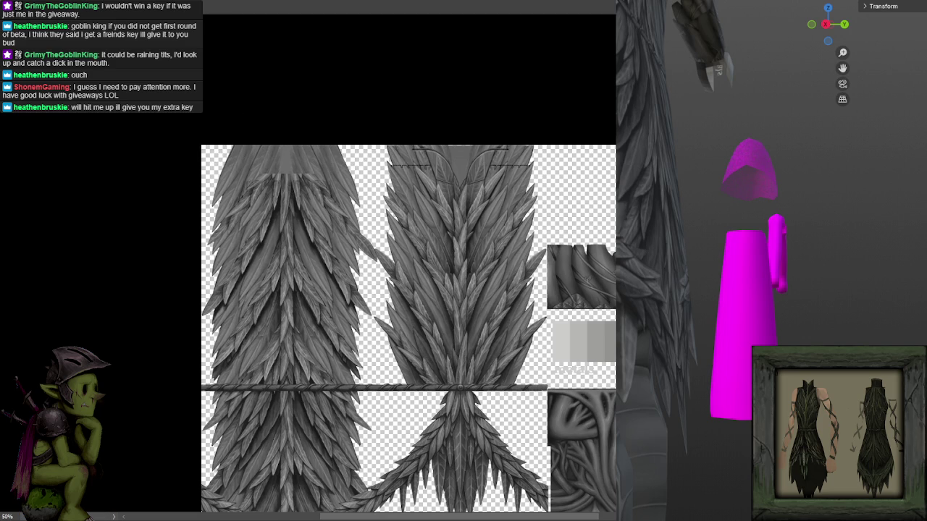
scroll(659, 294, "up", 5)
scroll(659, 294, "down", 4)
mouse_move(649, 287)
left_mouse_down()
mouse_move(730, 301)
mouse_move(683, 315)
mouse_move(637, 305)
mouse_move(825, 308)
mouse_move(687, 319)
mouse_move(625, 308)
mouse_move(787, 306)
mouse_move(726, 279)
mouse_move(836, 273)
mouse_move(805, 320)
mouse_move(729, 331)
mouse_move(626, 318)
mouse_move(775, 320)
mouse_move(737, 365)
mouse_move(717, 340)
mouse_move(734, 362)
left_mouse_up()
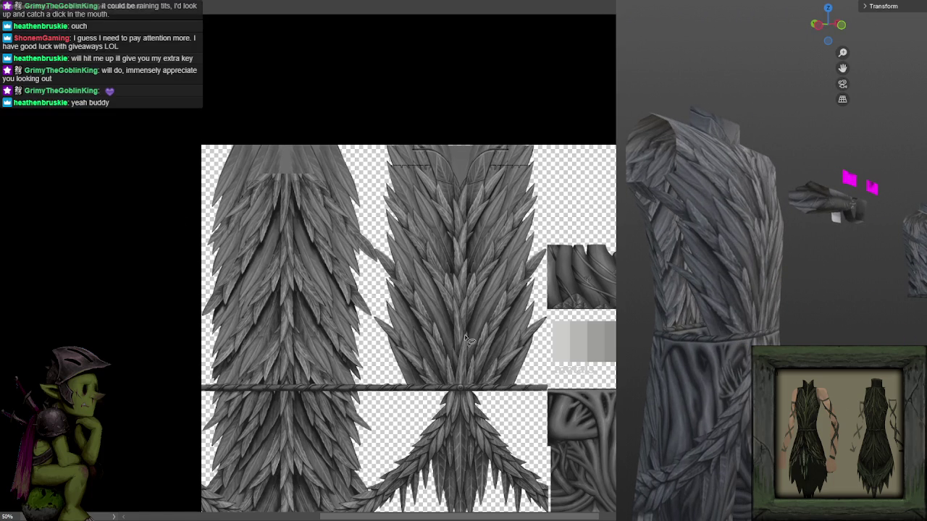
- Zoom in on the left feather panel and move the small loose leaf 13 px
left_click_drag(439, 321, 462, 235)
key("ctrl+plus")
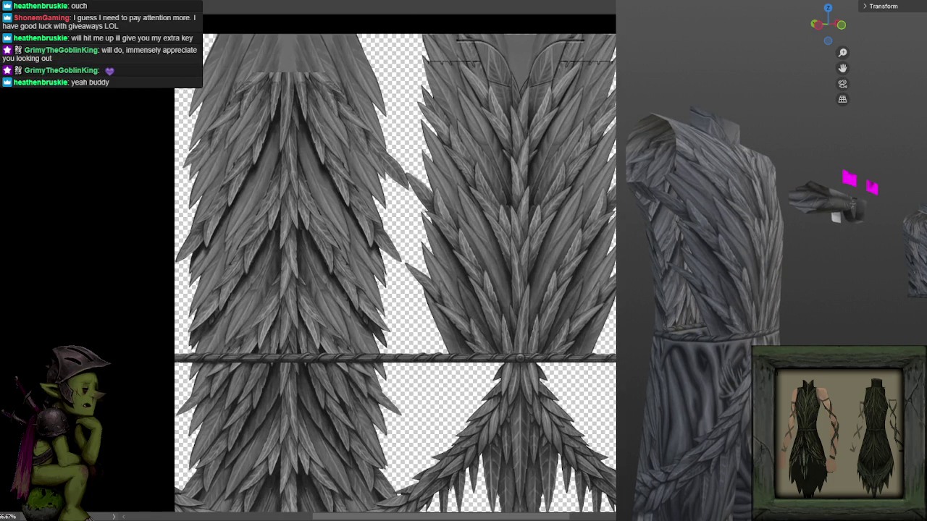
left_click_drag(459, 200, 418, 155)
mouse_move(440, 200)
left_mouse_down()
mouse_move(447, 215)
mouse_move(474, 215)
left_mouse_up()
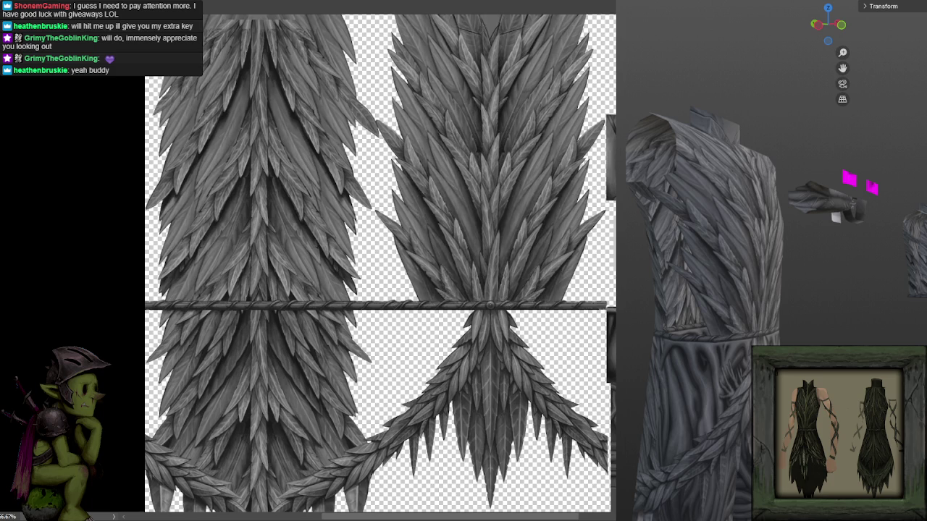
scroll(351, 263, "right", 2)
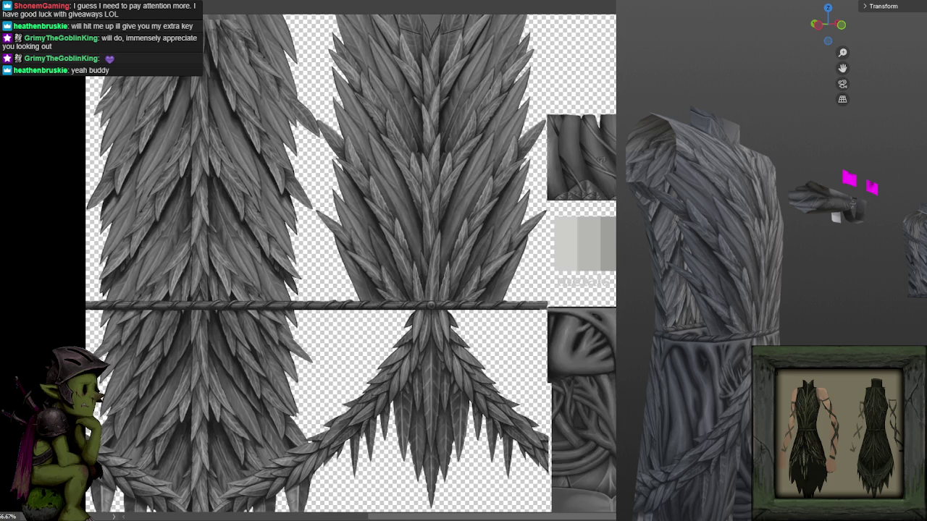
scroll(335, 266, "right", 1)
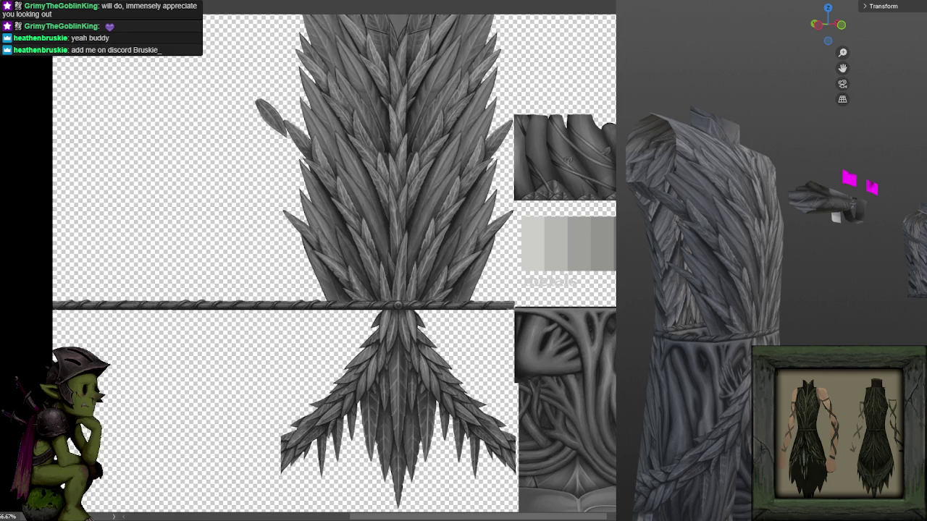
left_click_drag(398, 127, 468, 176)
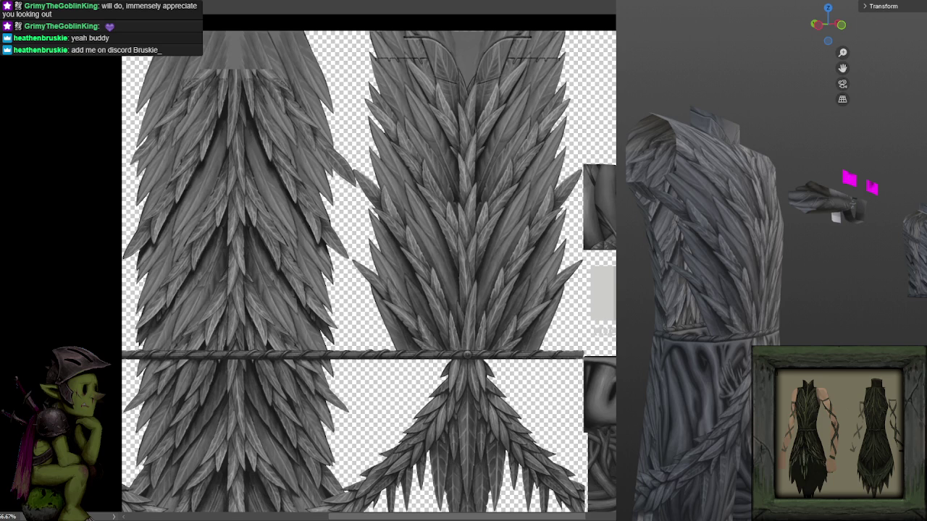
left_click_drag(341, 143, 340, 174)
scroll(362, 174, "down", 1)
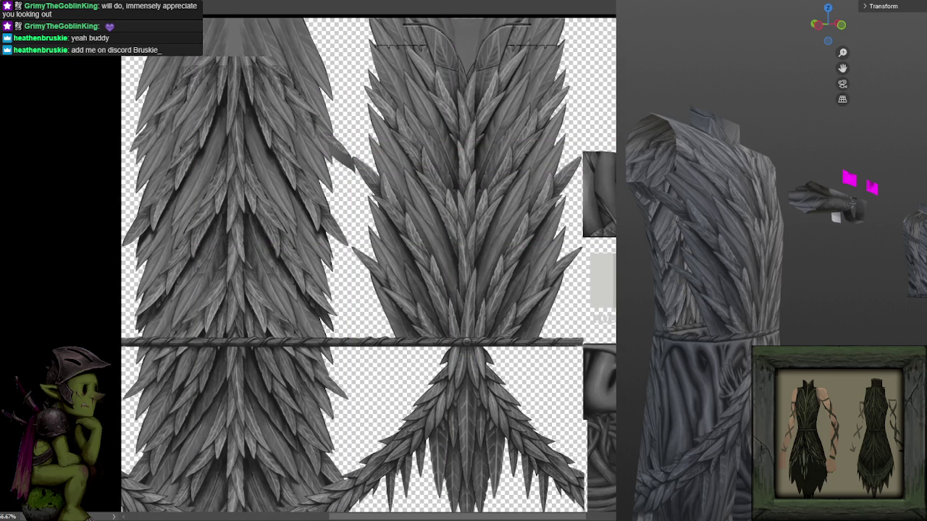
scroll(394, 174, "up", 1)
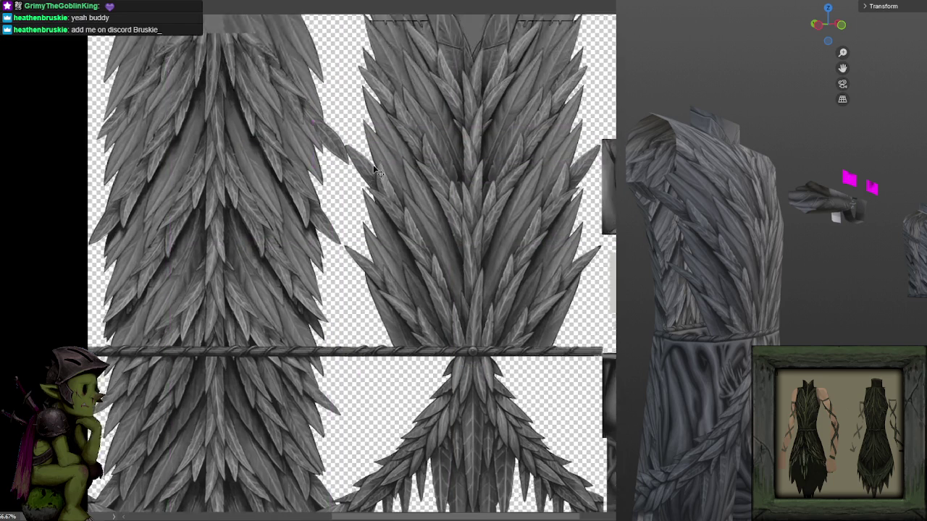
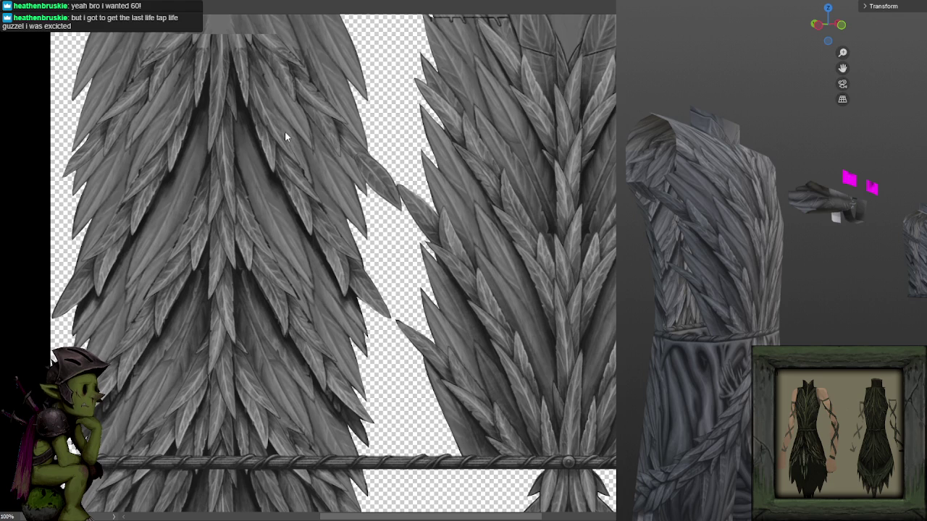
- Touch up the leaf shading near the gap, briefly hiding then restoring the right feather strip
mouse_move(487, 202)
left_mouse_down()
mouse_move(483, 219)
mouse_move(480, 190)
left_mouse_up()
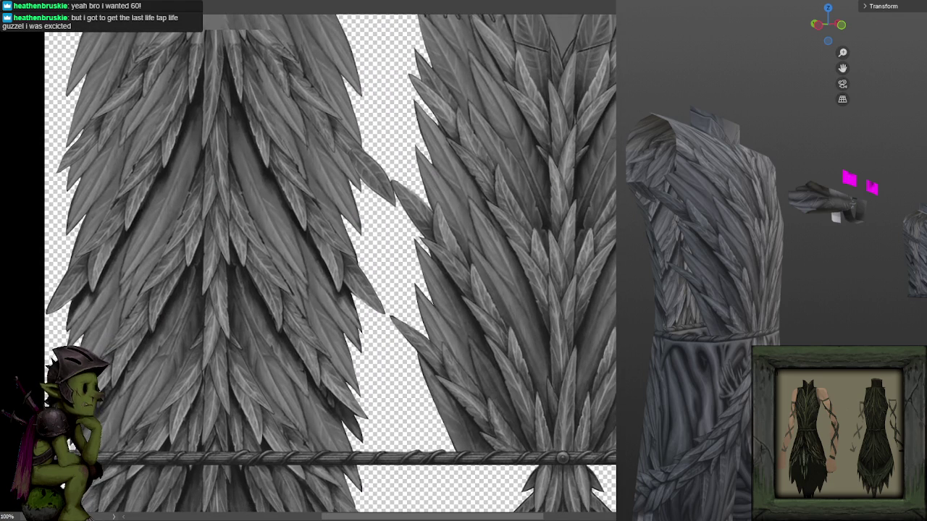
left_click_drag(354, 153, 394, 204)
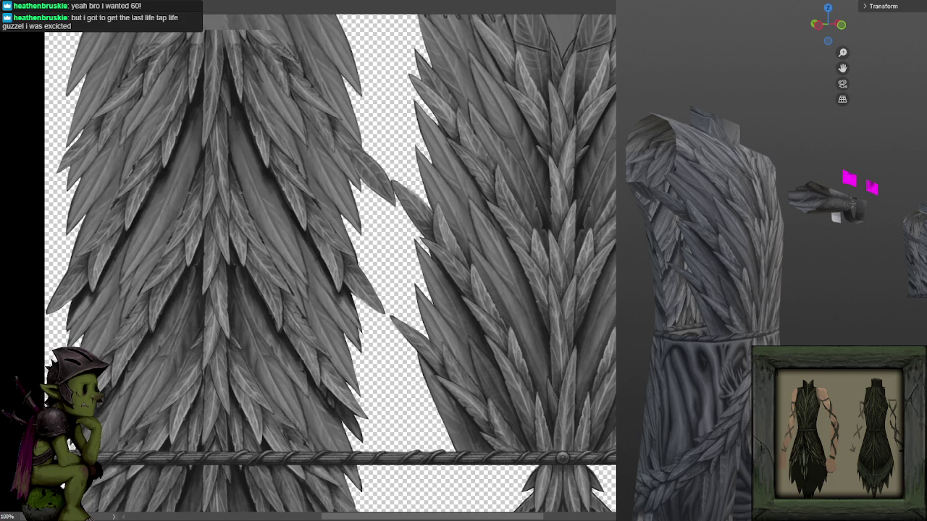
key("Delete")
key("ctrl+z")
- Fill a rectangular selection over the gap between the feather strips with flat grey
scroll(497, 275, "down", 3)
scroll(542, 306, "down", 3)
left_click_drag(553, 256, 548, 210)
left_click_drag(369, 64, 497, 387)
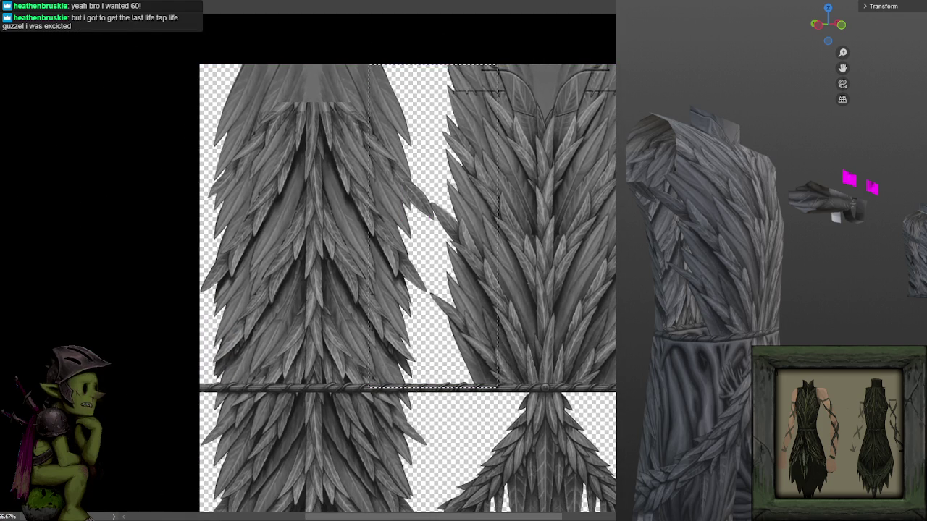
left_click(432, 176)
key("ctrl+d")
- Try faint and dark test brush strokes in the grey gap, then undo them
scroll(485, 137, "up", 2)
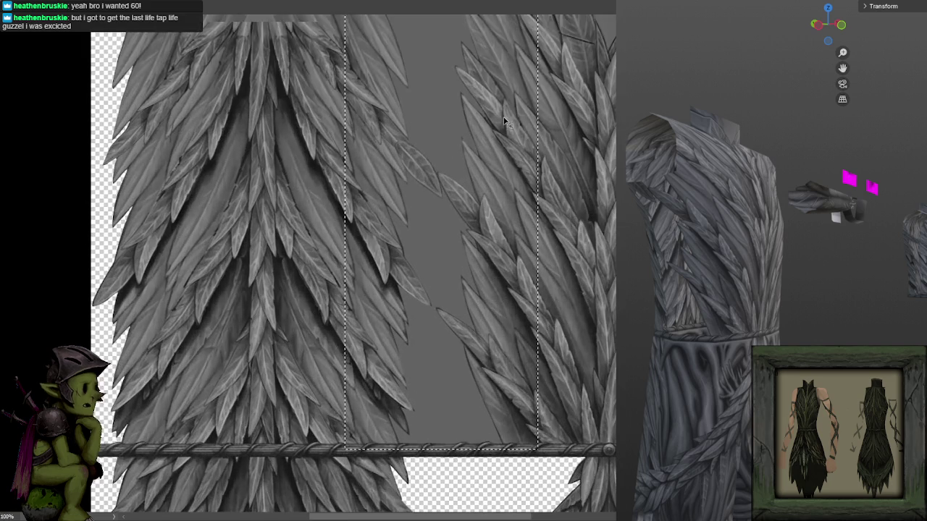
scroll(503, 116, "up", 1)
scroll(517, 158, "up", 1)
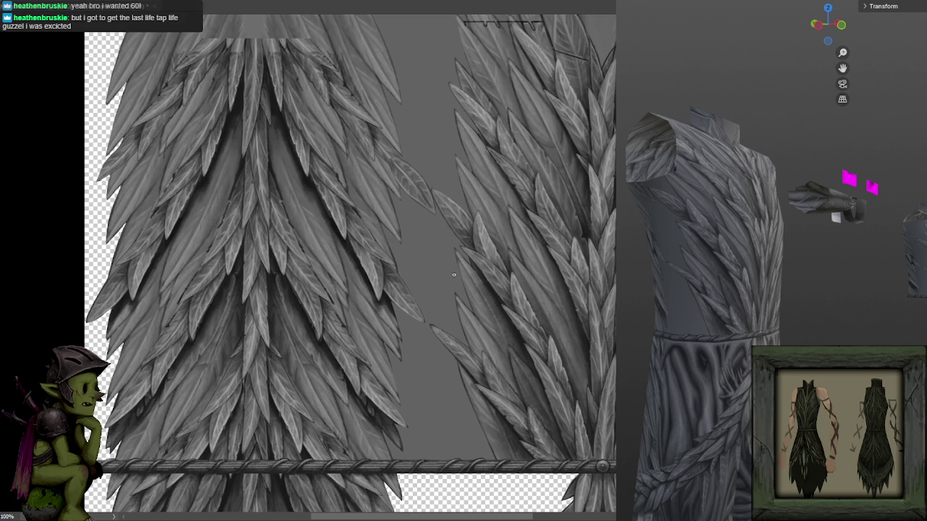
scroll(467, 199, "down", 2)
mouse_move(467, 269)
left_mouse_down()
mouse_move(446, 217)
mouse_move(438, 239)
left_mouse_up()
left_click_drag(437, 199, 463, 236)
key("ctrl+z")
key("ctrl+z")
key("ctrl+z")
- Move a single leaf down within the grey gap
scroll(497, 198, "down", 1)
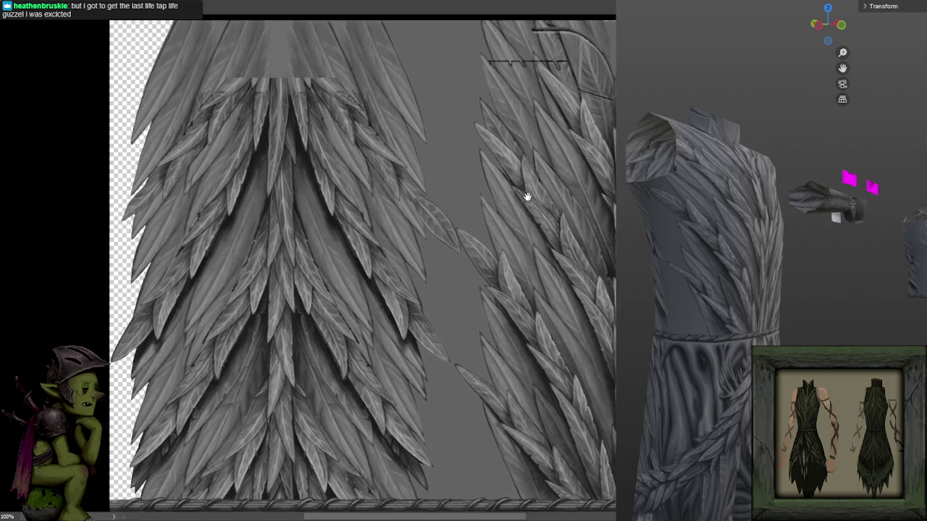
scroll(507, 201, "up", 2)
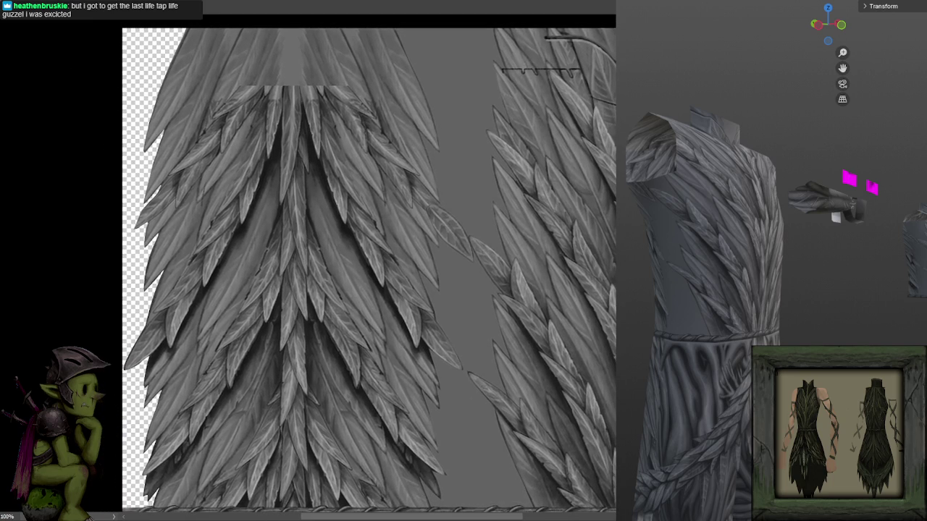
left_click_drag(448, 222, 449, 257)
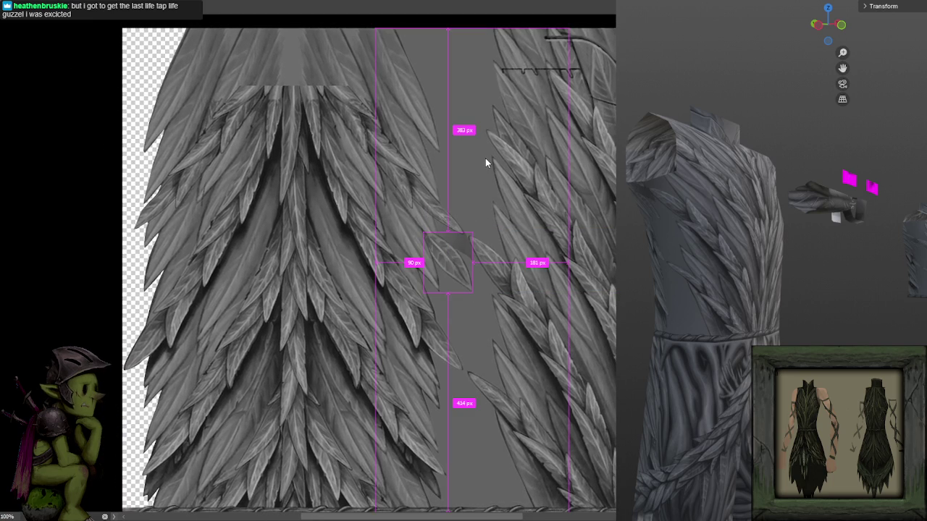
- Settle the small leaf beside the right strip, check it on the 3D dress, and toggle feather layers
left_click_drag(485, 158, 484, 157)
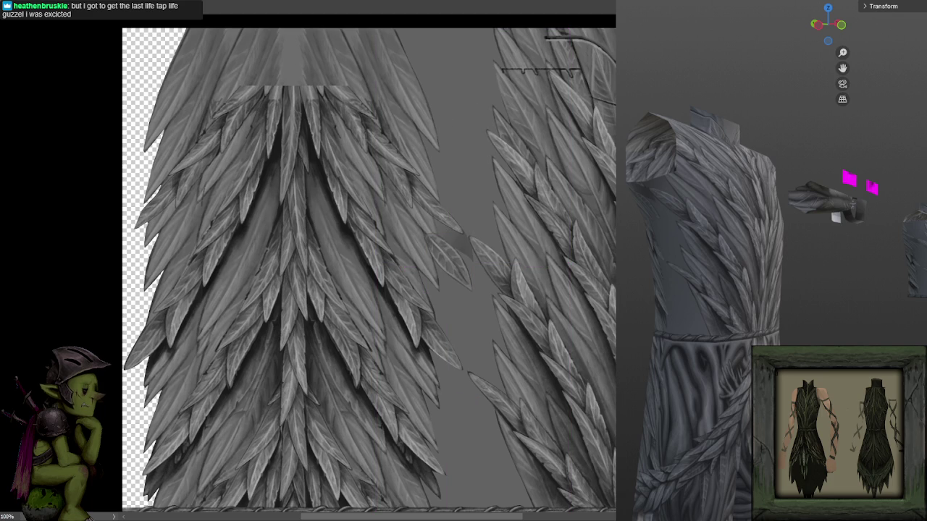
mouse_move(781, 328)
left_mouse_down()
mouse_move(818, 331)
mouse_move(829, 290)
mouse_move(789, 300)
mouse_move(794, 310)
left_mouse_up()
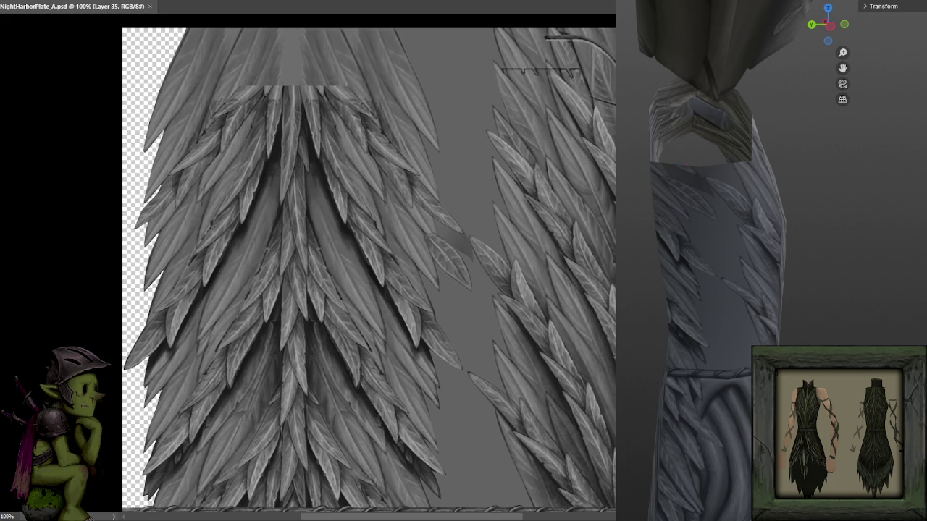
key("ctrl+comma")
key("ctrl+comma")
key("ctrl+comma")
key("ctrl+comma")
- Lasso and delete the dark patch and the remaining dark sliver beside the lone leaf
scroll(504, 177, "up", 1)
left_click_drag(511, 205, 451, 178)
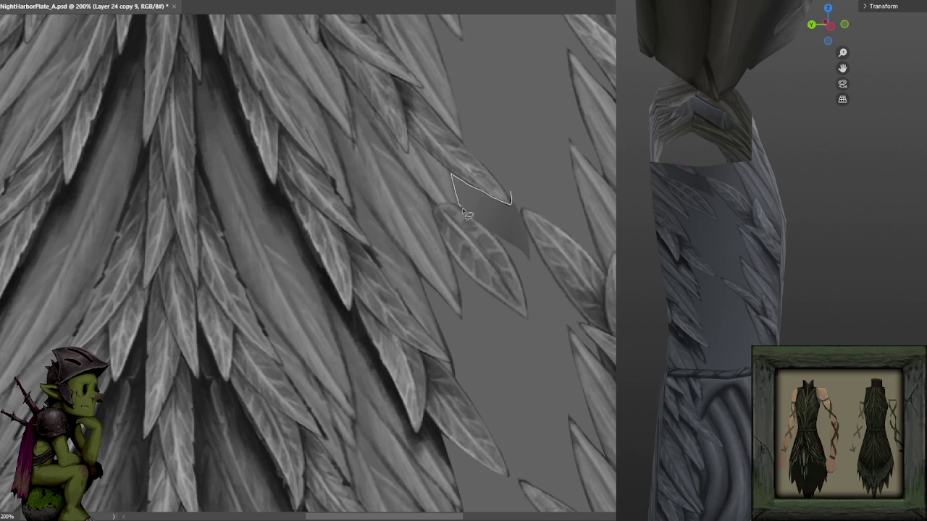
left_click_drag(463, 212, 526, 181)
left_click_drag(464, 209, 458, 190)
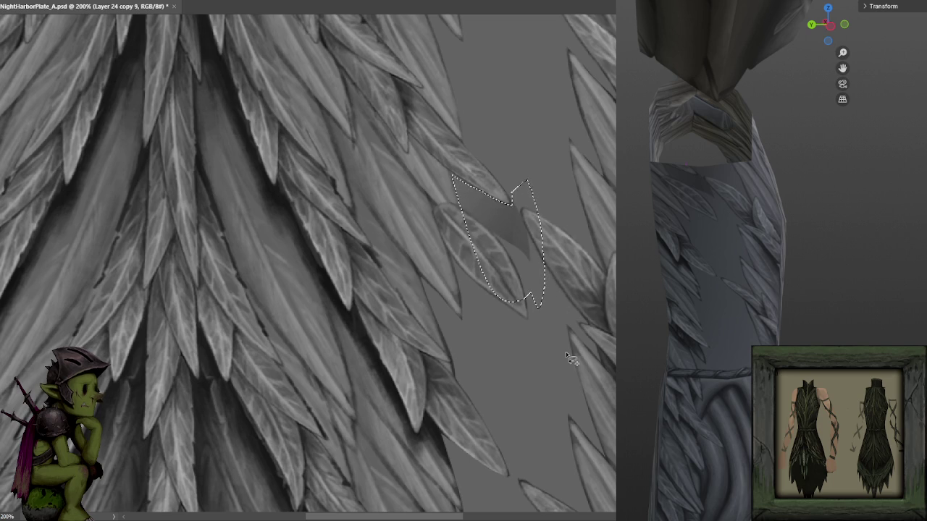
key("Delete")
key("ctrl+d")
key("ctrl+d")
left_click_drag(520, 212, 516, 219)
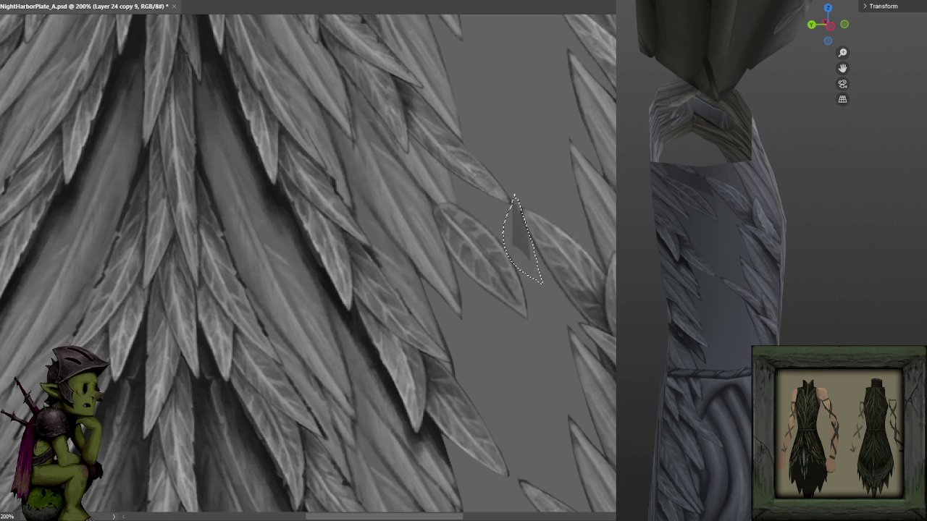
key("Delete")
key("ctrl+d")
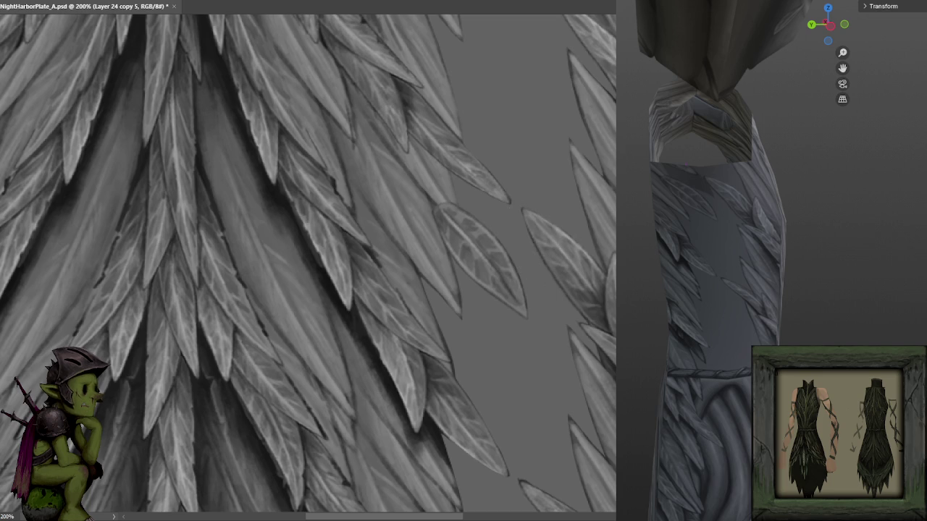
- Return the view to 100%, dismiss the hidden-layer warning, switch to Layer 35 and zoom out
left_click_drag(289, 261, 279, 253)
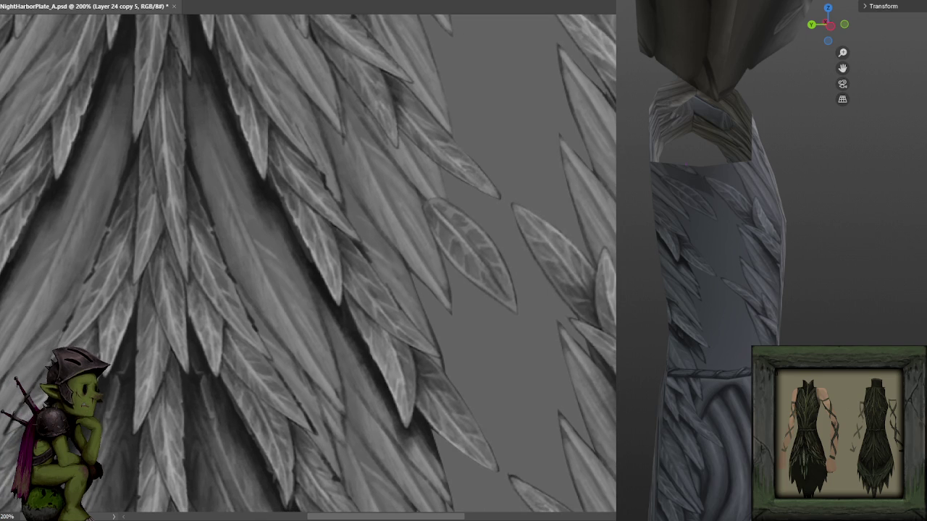
key("ctrl+minus")
left_click(502, 203)
key("Return")
key("alt+bracketright")
key("ctrl+minus")
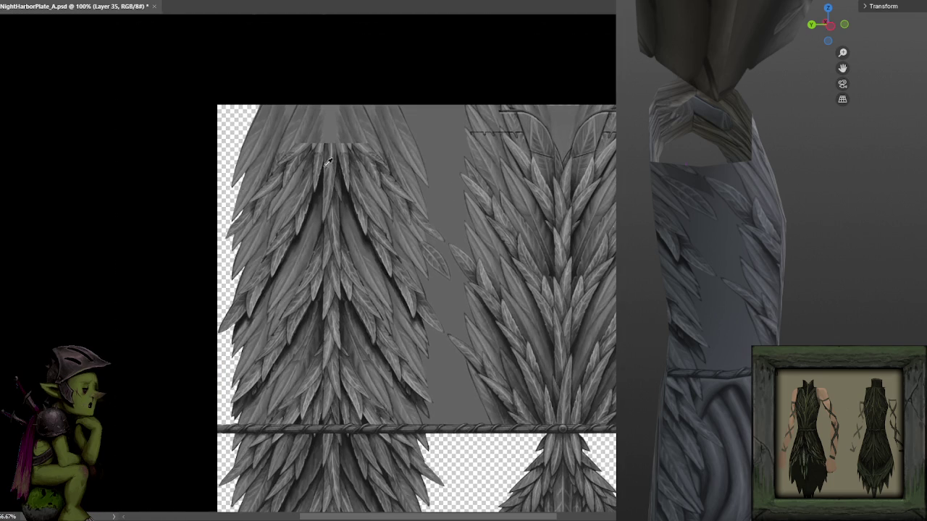
key("ctrl+minus")
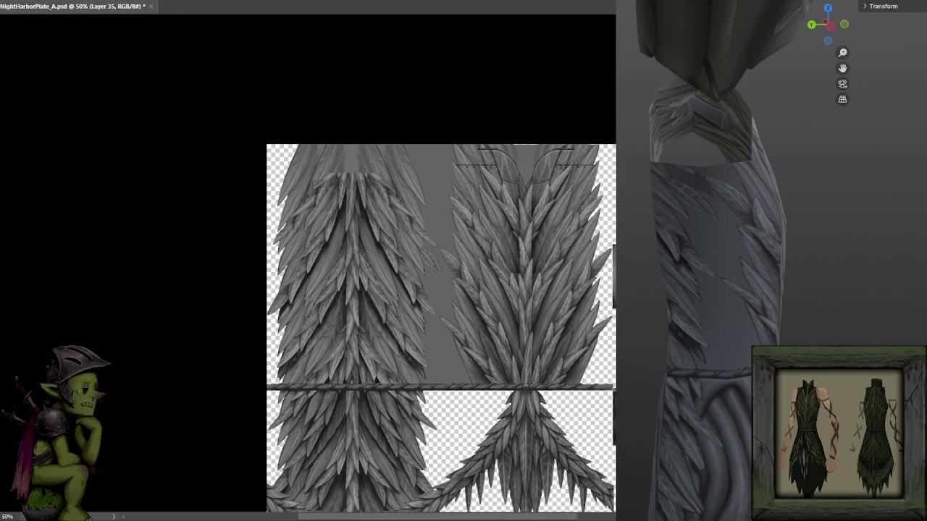
key("ctrl+plus")
key("ctrl+plus")
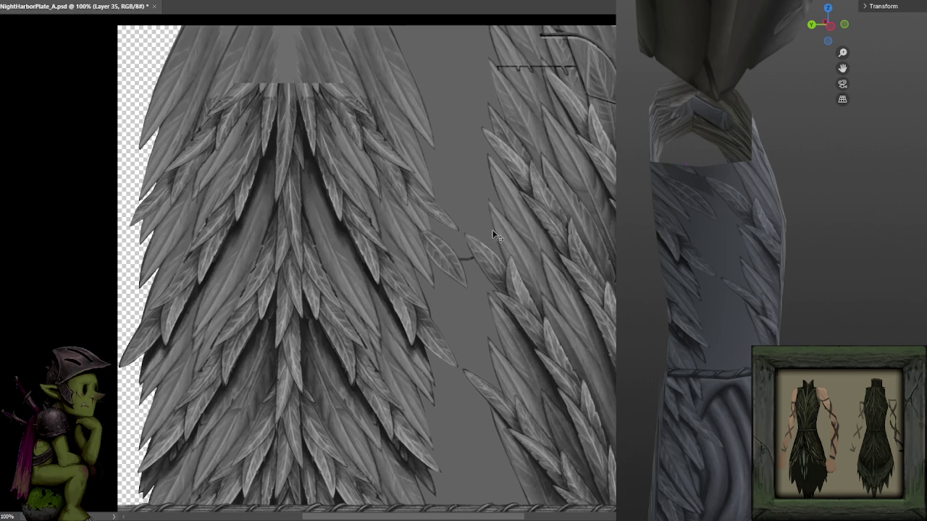
key("b")
left_click_drag(447, 245, 498, 226)
key("ctrl+s")
key("ctrl+z")
mouse_move(456, 253)
left_mouse_down()
mouse_move(470, 257)
mouse_move(491, 239)
left_mouse_up()
key("ctrl+z")
key("ctrl+s")
key("ctrl+z")
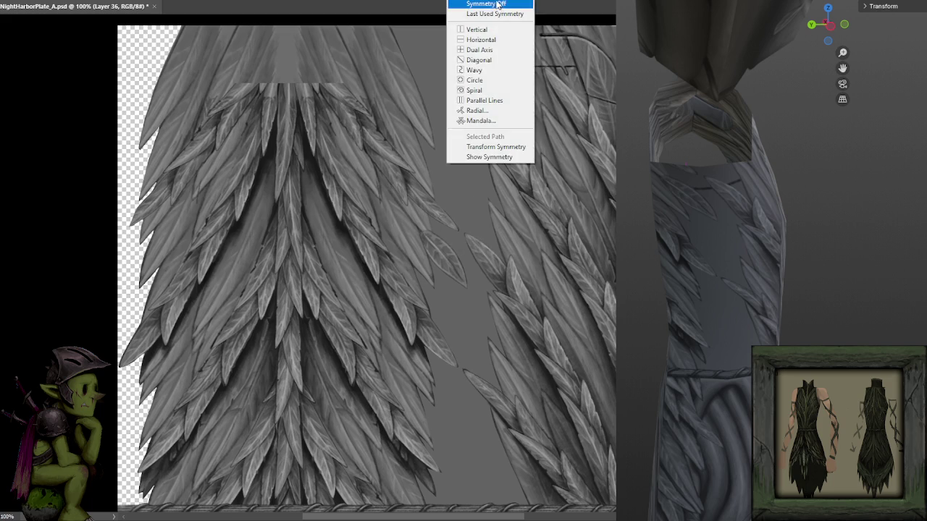
- Paint a thin black vertical line down from the top bracket, retrying its position and saving
mouse_move(448, 248)
left_mouse_down()
mouse_move(481, 246)
mouse_move(514, 217)
left_mouse_up()
key("ctrl+z")
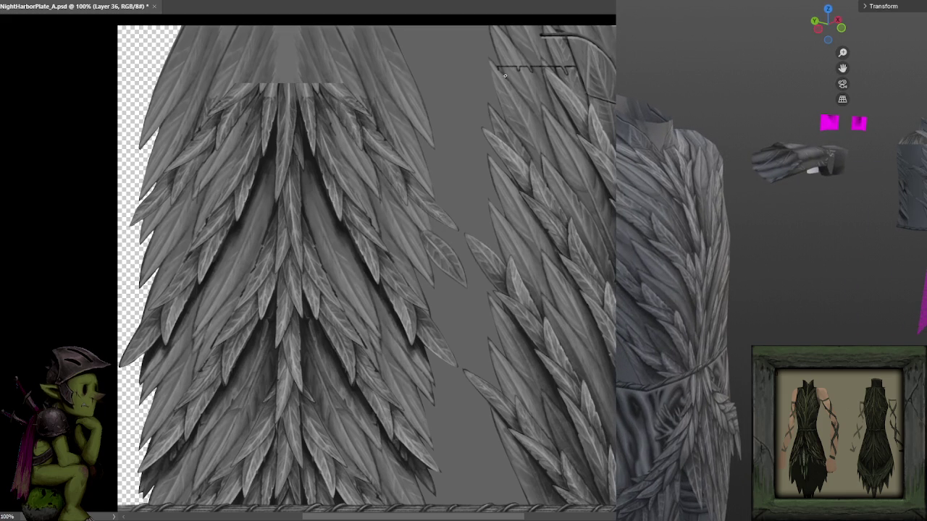
left_click_drag(505, 70, 506, 181)
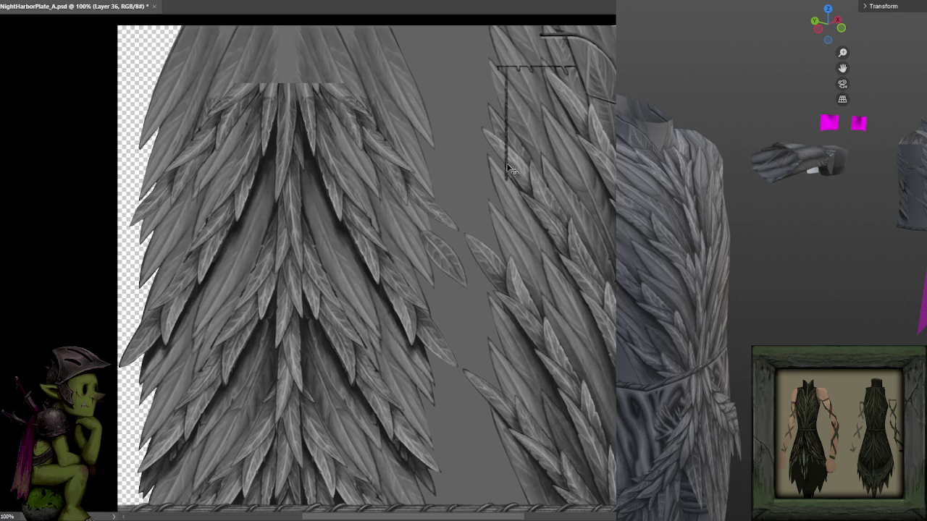
key("ctrl+z")
left_click_drag(530, 68, 532, 168)
key("ctrl+s")
key("ctrl+z")
left_click_drag(509, 67, 509, 200)
key("ctrl+s")
key("ctrl+z")
left_click_drag(509, 66, 511, 188)
key("ctrl+s")
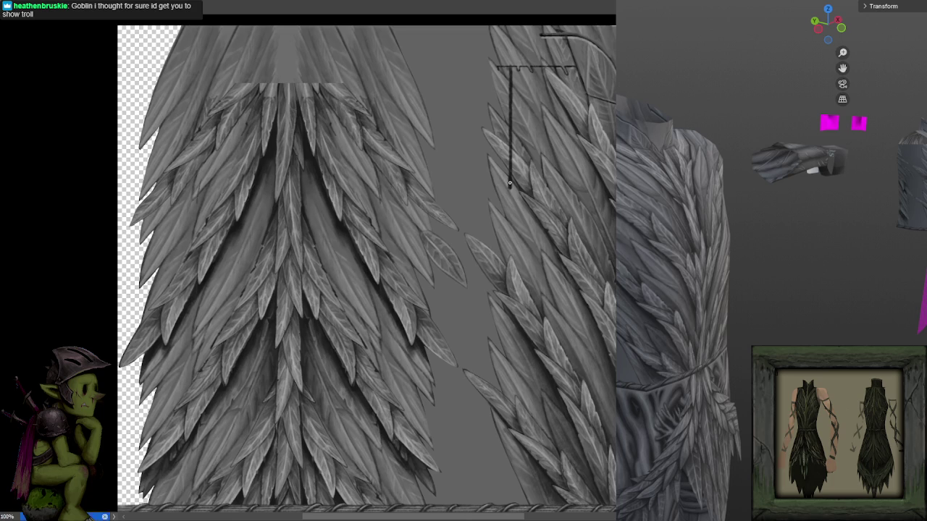
- Extend the line into a diagonal tail, thicken it, and check it on the 3D cloak
left_click_drag(510, 182, 510, 220)
key("ctrl+z")
mouse_move(510, 212)
left_mouse_down()
mouse_move(510, 171)
mouse_move(543, 130)
mouse_move(499, 175)
left_mouse_up()
key("ctrl+z")
mouse_move(541, 137)
left_mouse_down()
mouse_move(494, 185)
mouse_move(548, 125)
left_mouse_up()
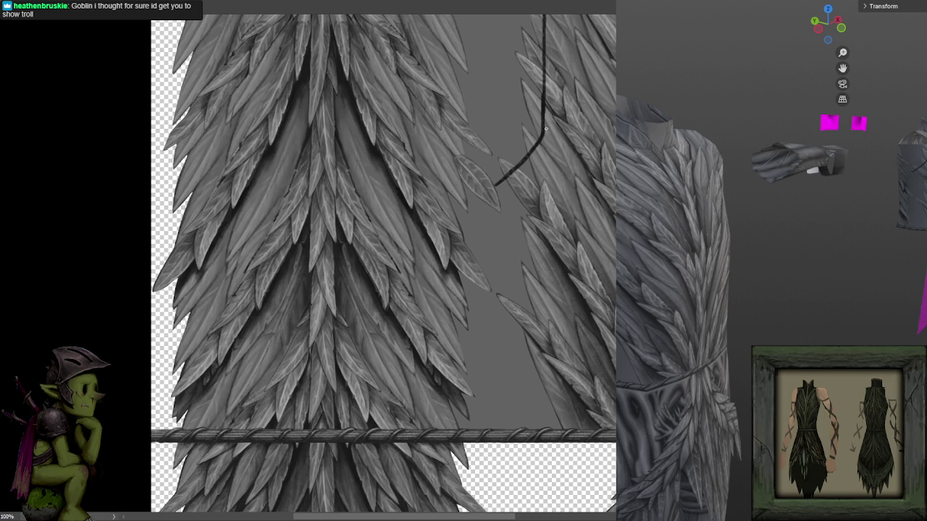
left_click_drag(545, 135, 532, 154)
mouse_move(542, 137)
left_mouse_down()
mouse_move(515, 175)
mouse_move(514, 56)
left_mouse_up()
left_click_drag(521, 165, 537, 152)
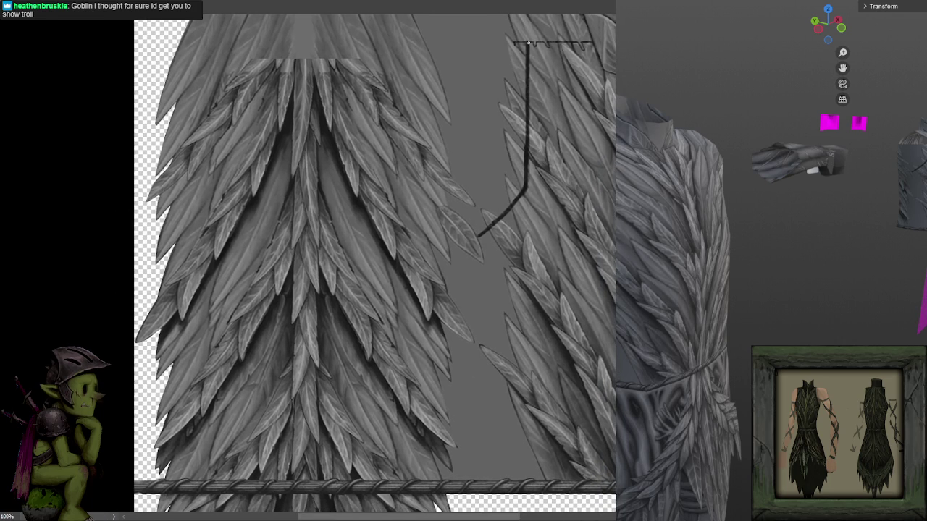
left_click_drag(528, 43, 528, 185)
left_click_drag(525, 188, 529, 163)
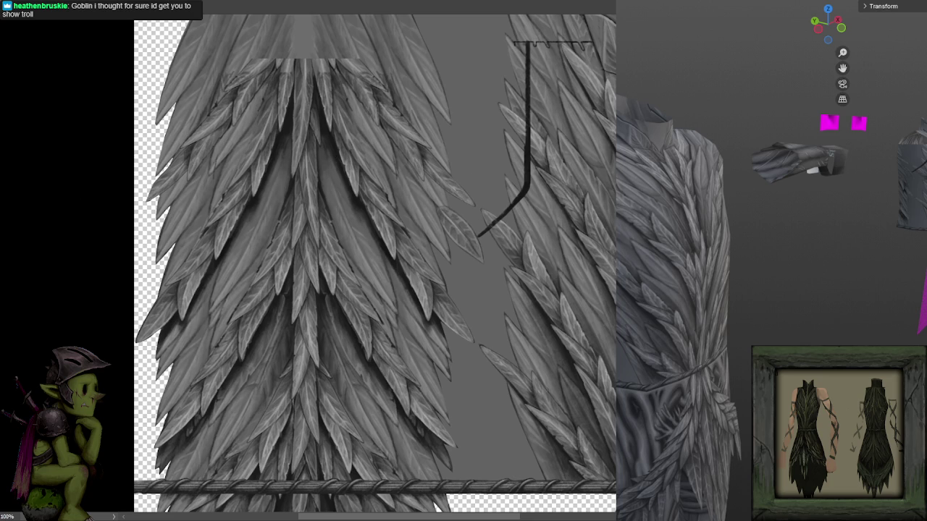
left_click_drag(676, 341, 747, 350)
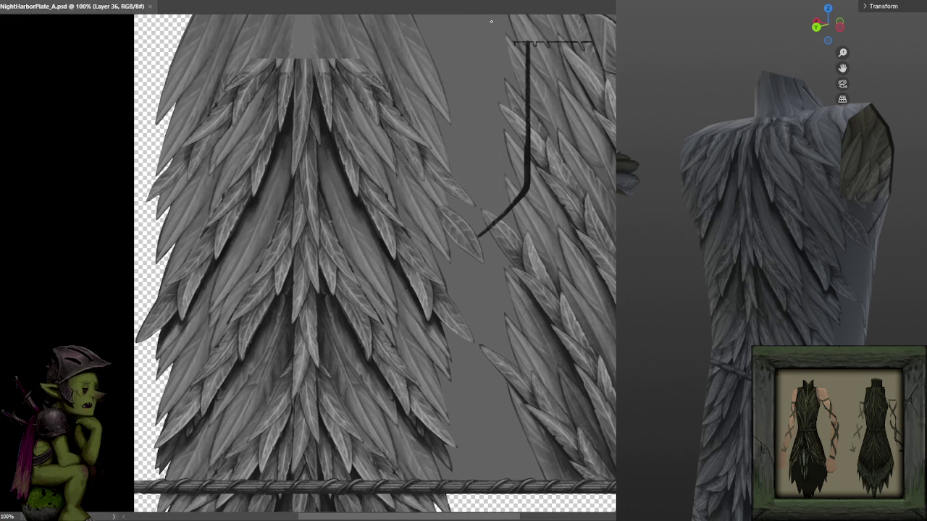
- Paint a dark vertical line along the gap's left edge, retrying its position and saving
left_click_drag(407, 71, 408, 173)
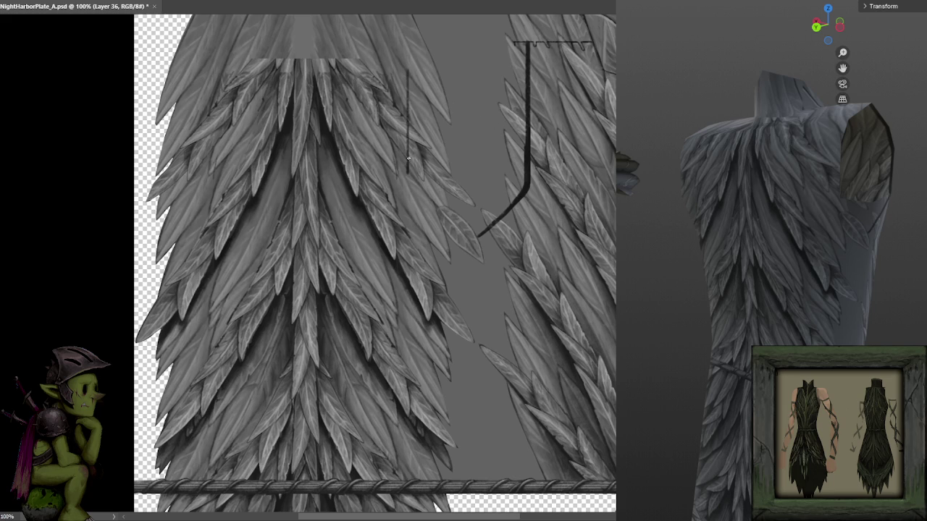
key("ctrl+z")
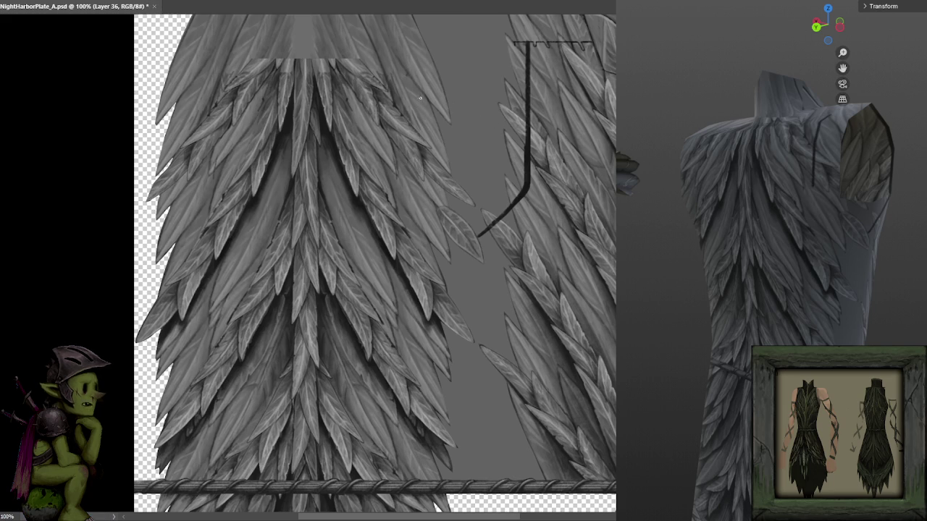
left_click_drag(428, 69, 428, 168)
key("ctrl+z")
left_click_drag(427, 70, 426, 181)
key("ctrl+s")
key("ctrl+z")
left_click_drag(434, 67, 434, 171)
key("ctrl+s")
key("ctrl+z")
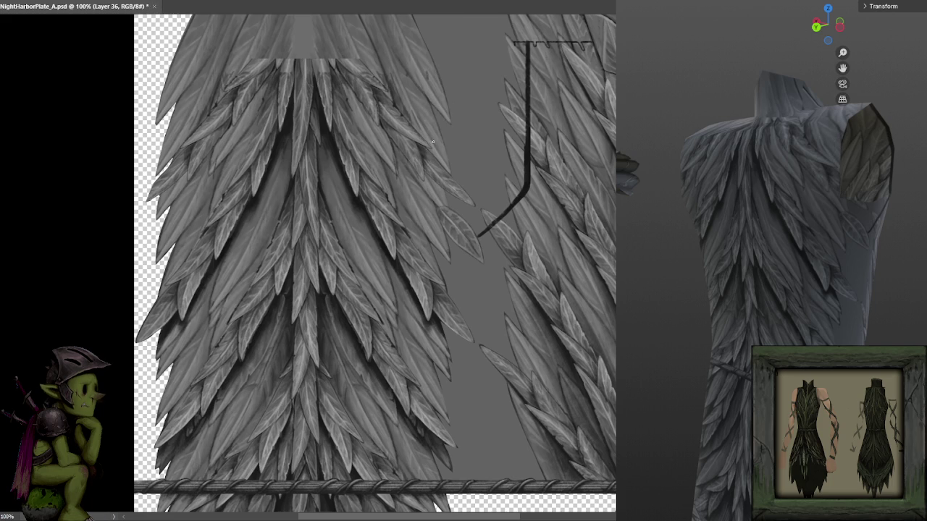
left_click_drag(433, 78, 433, 175)
key("ctrl+s")
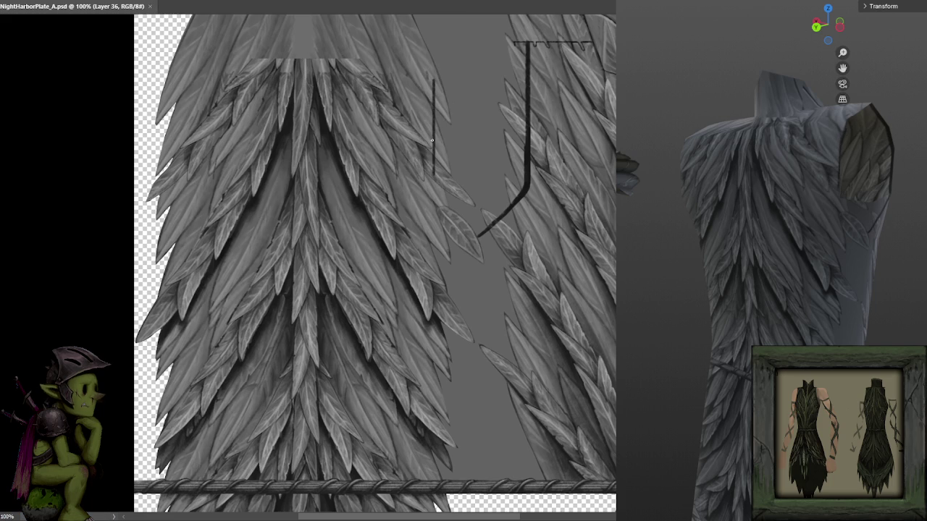
- Extend the left line upward, save, and undo a stray horizontal stroke
left_click_drag(433, 153, 433, 61)
key("ctrl+s")
scroll(449, 101, "up", 3)
left_click_drag(433, 139, 433, 90)
key("ctrl+s")
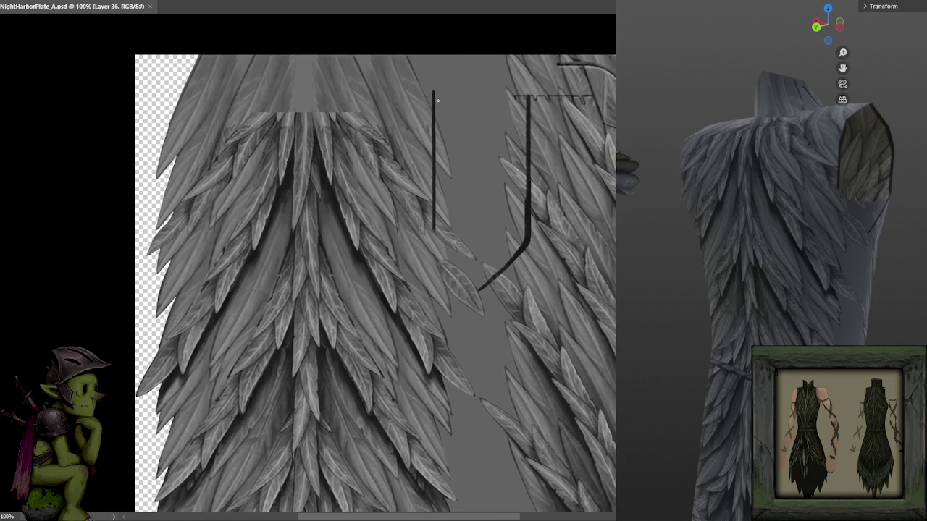
scroll(448, 134, "down", 3)
scroll(452, 164, "down", 1)
left_click_drag(452, 164, 449, 160)
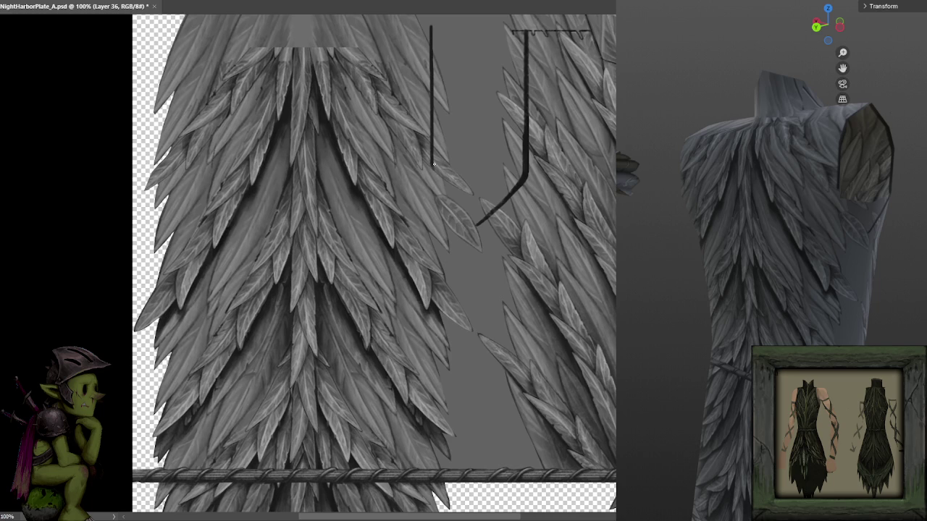
scroll(438, 159, "down", 3)
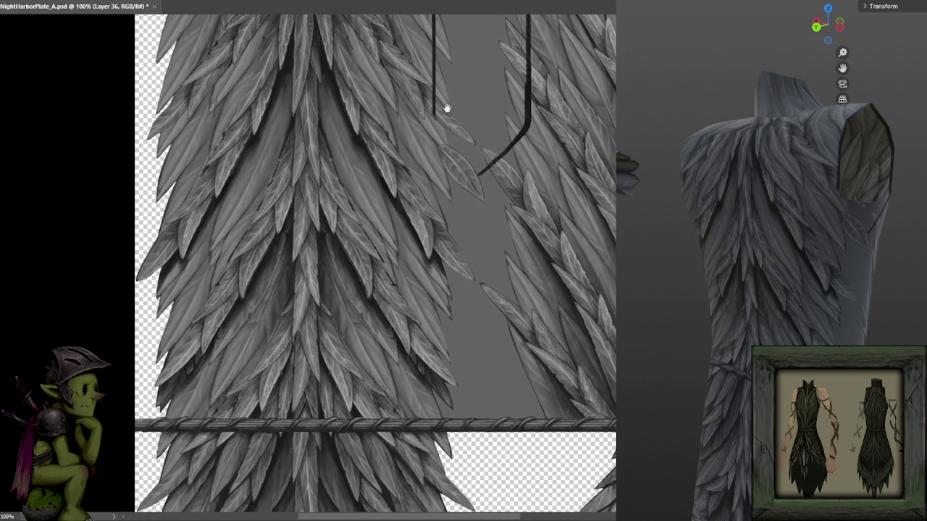
mouse_move(525, 124)
left_mouse_down()
mouse_move(423, 136)
mouse_move(433, 117)
mouse_move(434, 128)
left_mouse_up()
key("ctrl+z")
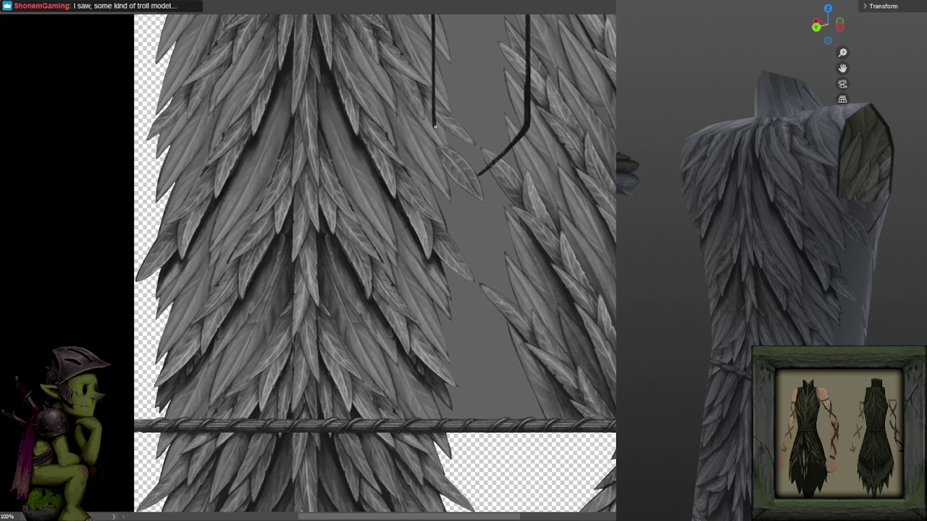
- Brush a diagonal stroke joining the left line to the right hook, then check the U on the 3D model
mouse_move(434, 126)
left_mouse_down()
mouse_move(454, 162)
mouse_move(475, 177)
left_mouse_up()
key("ctrl+z")
mouse_move(435, 128)
left_mouse_down()
mouse_move(475, 176)
mouse_move(434, 127)
left_mouse_up()
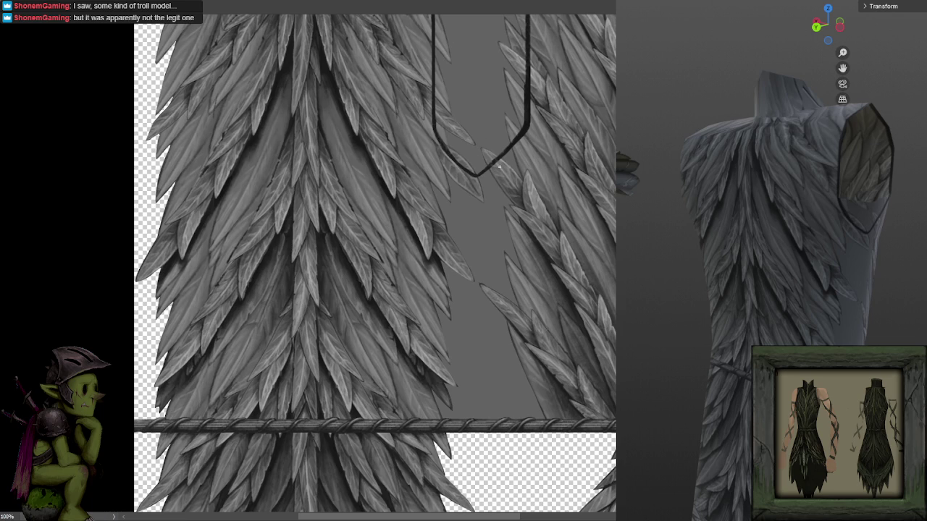
left_click_drag(543, 112, 526, 193)
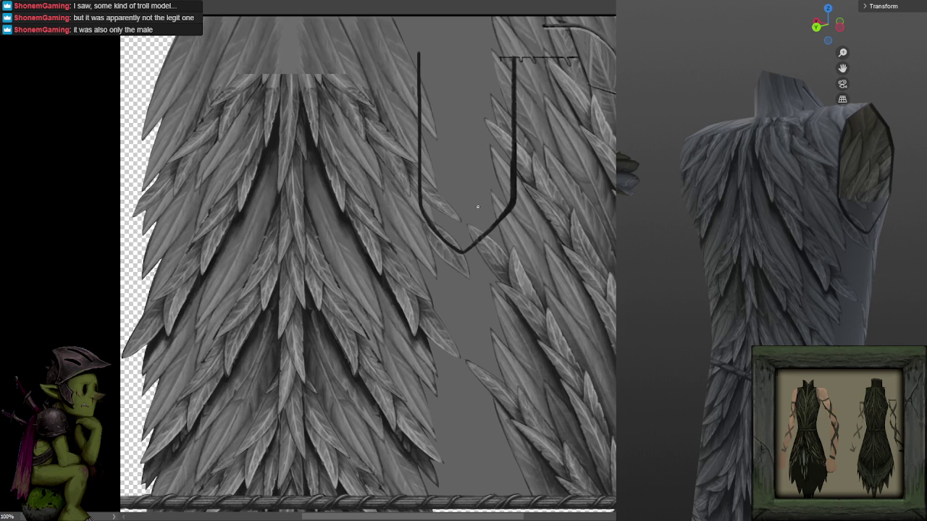
mouse_move(833, 320)
left_mouse_down()
mouse_move(874, 327)
mouse_move(864, 326)
left_mouse_up()
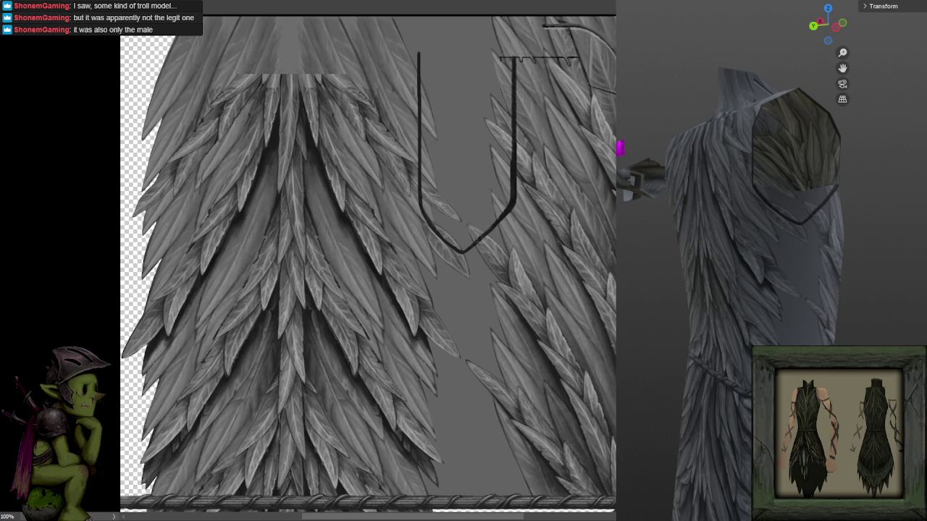
left_click_drag(685, 205, 697, 204)
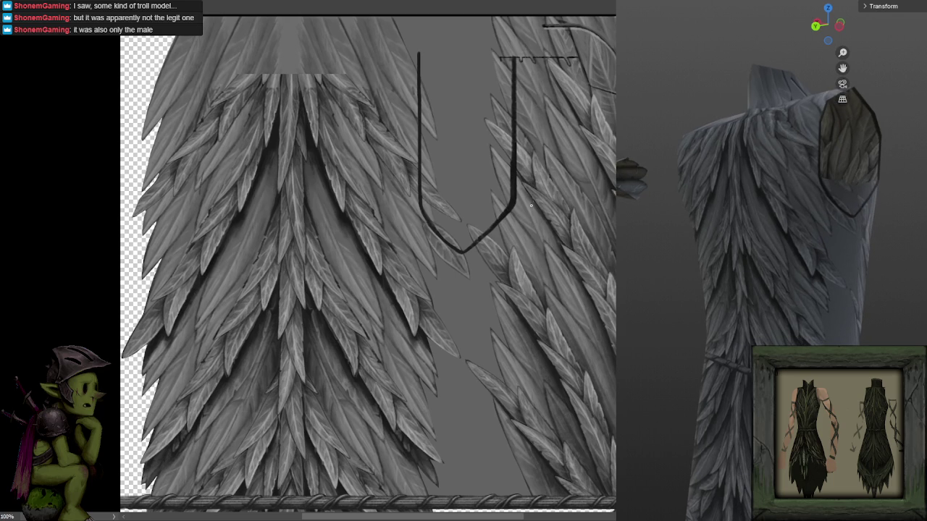
left_click_drag(524, 215, 550, 163)
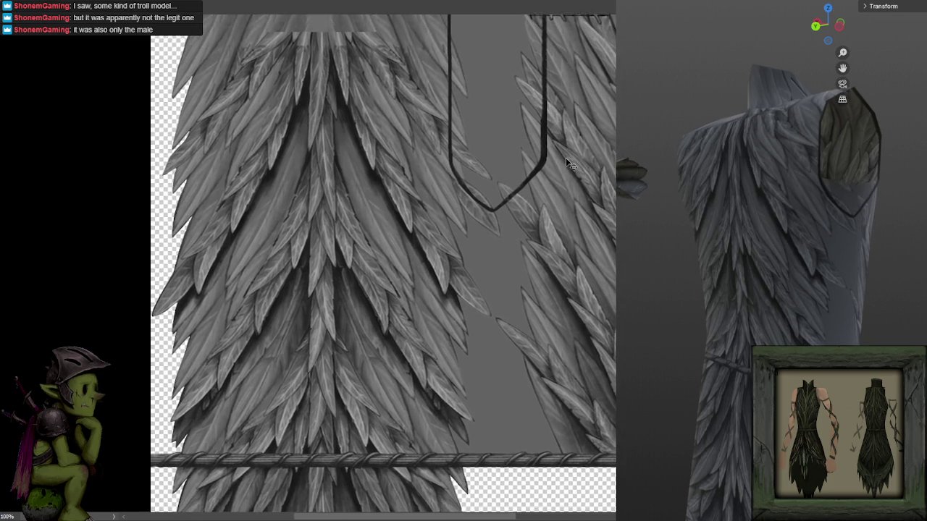
- Zoom in and brush a second curve below the U's tip, retrying with undo, then orbit the garment
scroll(572, 163, "up", 3)
left_click_drag(612, 154, 528, 288)
key("ctrl+z")
mouse_move(608, 167)
left_mouse_down()
mouse_move(526, 283)
mouse_move(612, 151)
mouse_move(547, 257)
left_mouse_up()
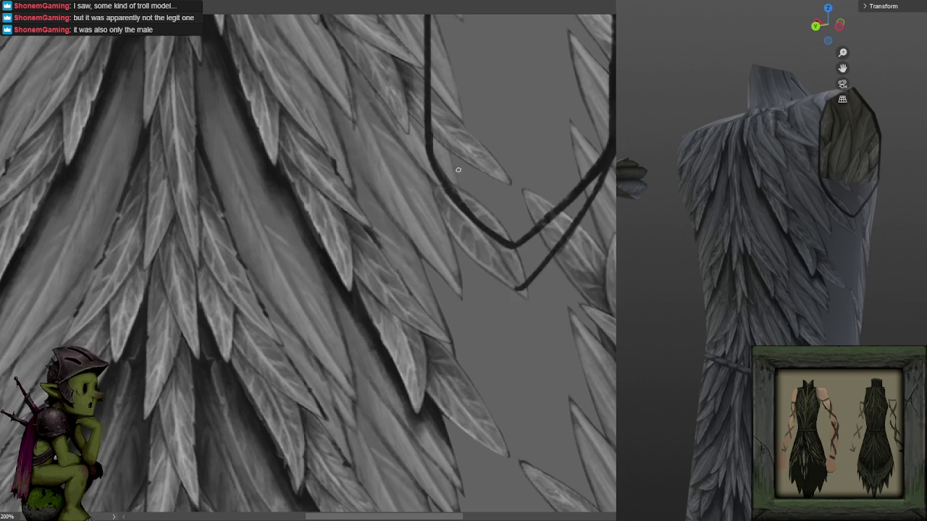
key("ctrl+z")
mouse_move(432, 164)
left_mouse_down()
mouse_move(516, 289)
mouse_move(447, 203)
mouse_move(433, 168)
mouse_move(483, 259)
mouse_move(509, 285)
mouse_move(463, 230)
mouse_move(427, 150)
left_mouse_up()
key("ctrl+z")
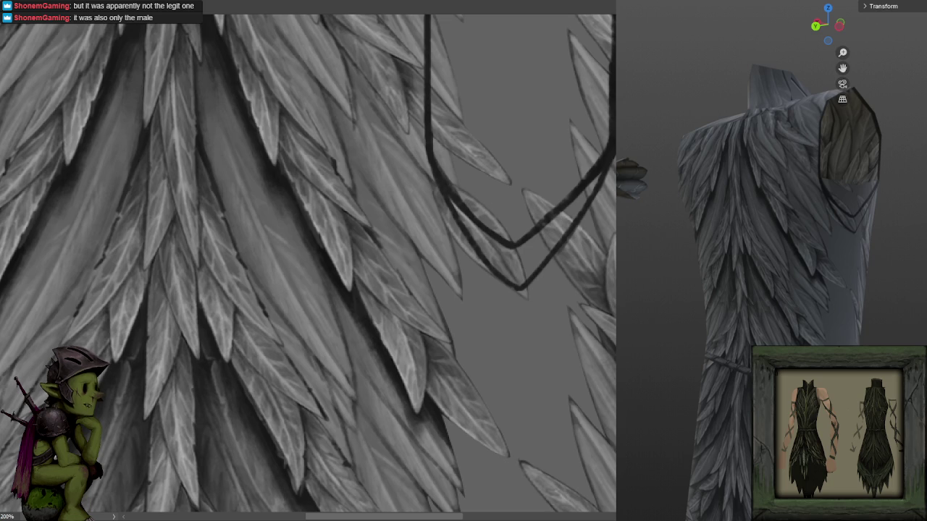
left_click_drag(796, 232, 852, 265)
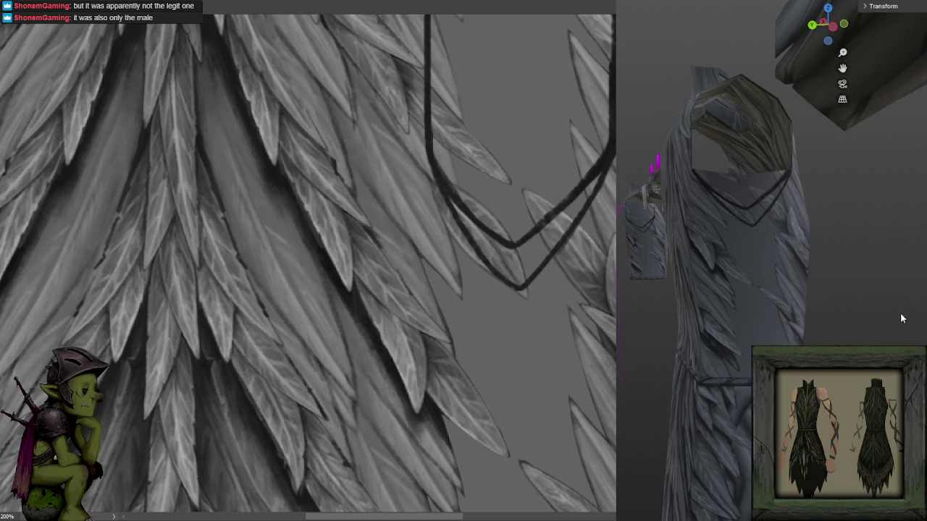
- Repaint the lower V curve along its left edge, tip and right arm
left_click_drag(896, 322, 880, 314)
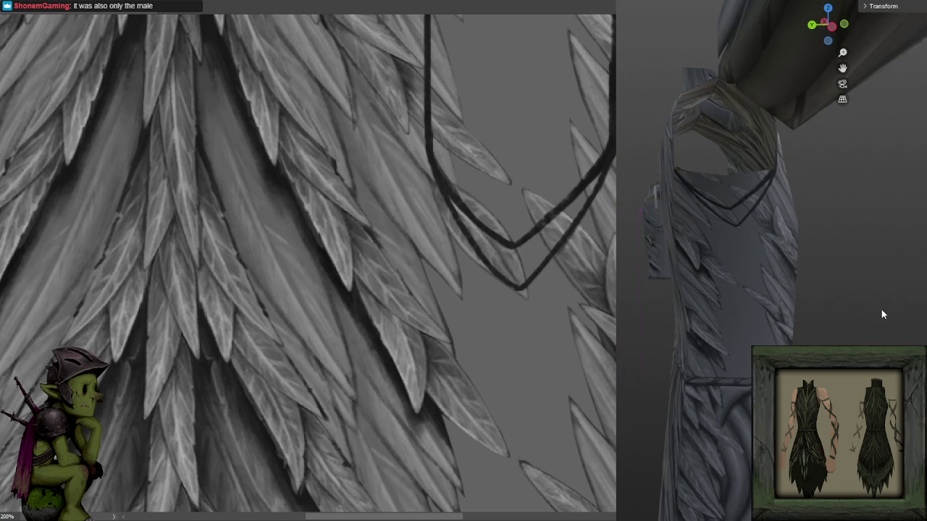
mouse_move(431, 165)
left_mouse_down()
mouse_move(464, 251)
mouse_move(512, 291)
mouse_move(485, 284)
mouse_move(434, 174)
left_mouse_up()
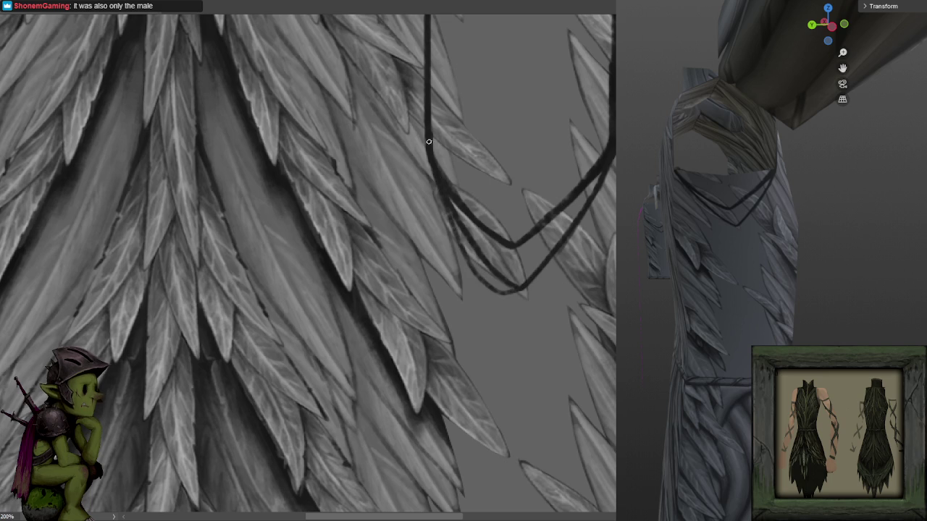
mouse_move(444, 210)
left_mouse_down()
mouse_move(470, 264)
mouse_move(510, 293)
left_mouse_up()
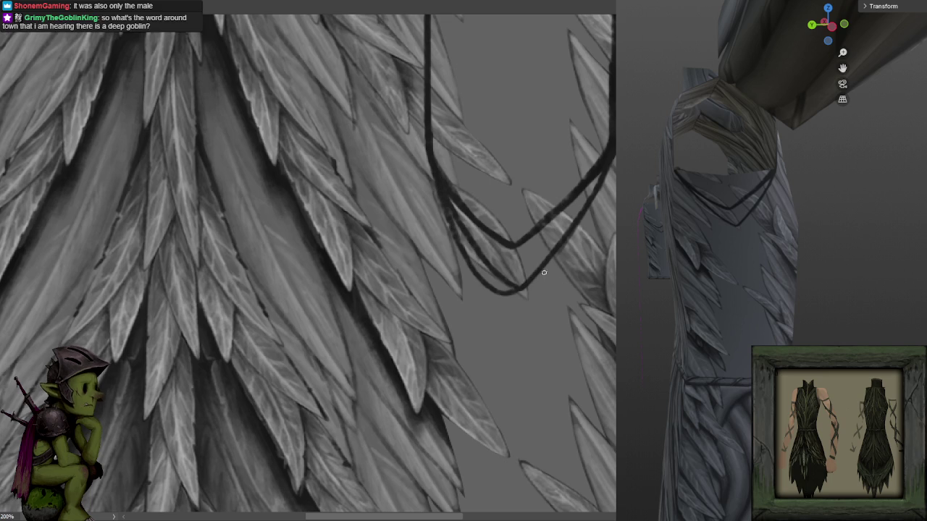
key("ctrl+z")
key("ctrl+z")
mouse_move(429, 164)
left_mouse_down()
mouse_move(441, 226)
mouse_move(485, 272)
mouse_move(517, 288)
mouse_move(434, 203)
mouse_move(428, 156)
left_mouse_up()
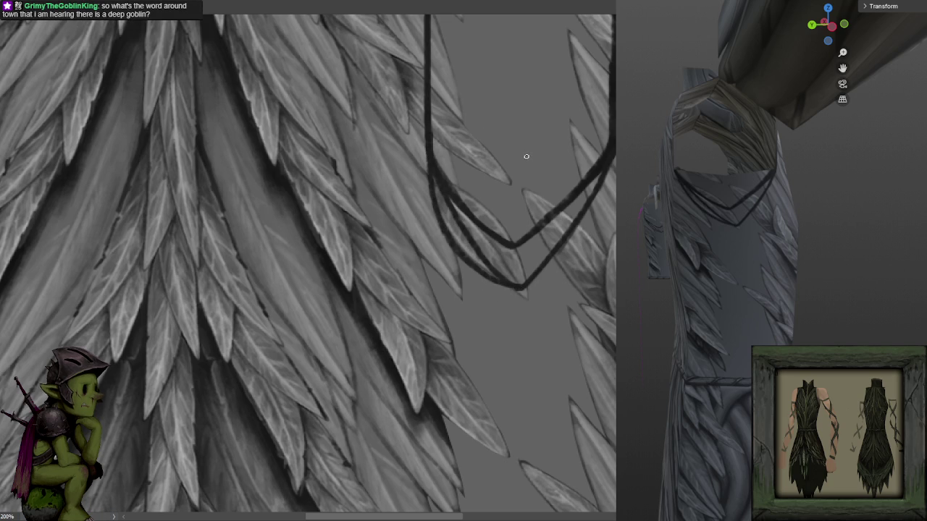
left_click_drag(507, 282, 554, 266)
left_click_drag(488, 297, 484, 286)
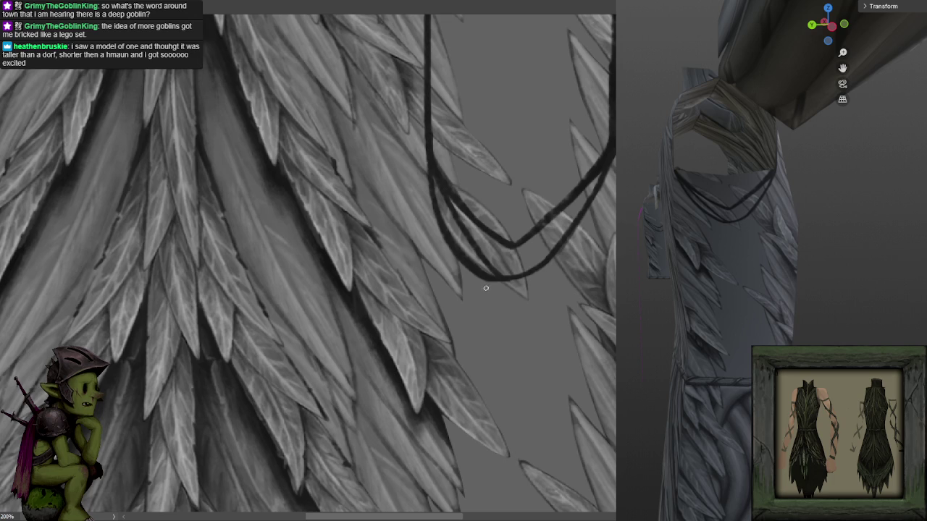
- Shrink the brush, erase the inner doubled line to leave one curve, and check it on the robe
key("bracketleft")
key("bracketleft")
key("bracketleft")
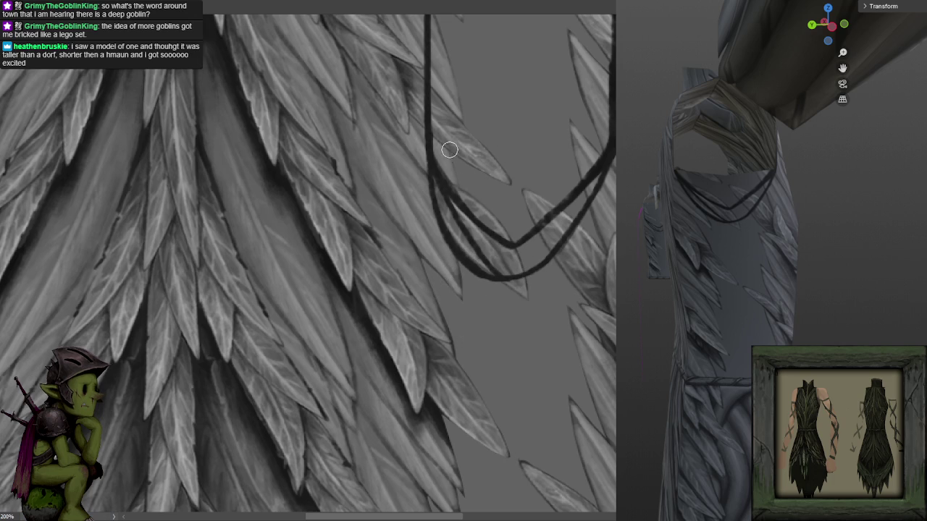
left_click_drag(442, 171, 488, 264)
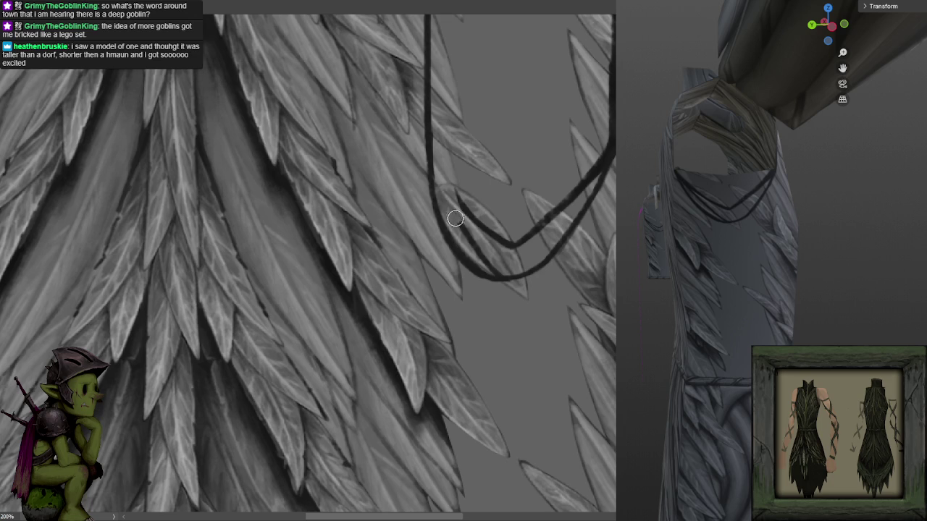
mouse_move(492, 238)
left_mouse_down()
mouse_move(471, 219)
mouse_move(507, 244)
mouse_move(571, 196)
mouse_move(608, 117)
left_mouse_up()
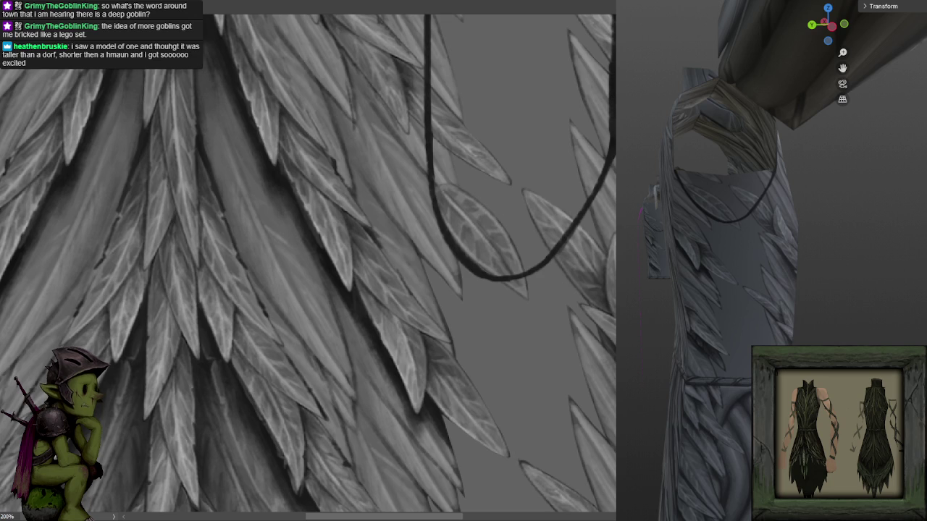
mouse_move(724, 242)
left_mouse_down()
mouse_move(663, 242)
mouse_move(745, 232)
left_mouse_up()
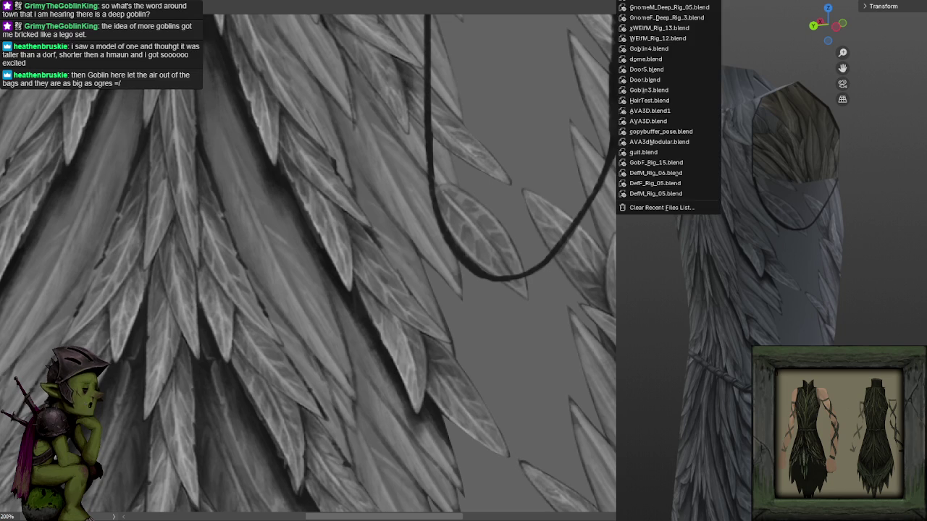
left_click(667, 9)
mouse_move(718, 205)
left_mouse_down()
mouse_move(794, 173)
mouse_move(813, 207)
left_mouse_up()
scroll(794, 174, "up", 3)
scroll(739, 212, "up", 2)
mouse_move(740, 212)
left_mouse_down()
mouse_move(707, 217)
mouse_move(731, 200)
left_mouse_up()
scroll(707, 217, "up", 2)
scroll(693, 193, "up", 2)
scroll(712, 195, "up", 1)
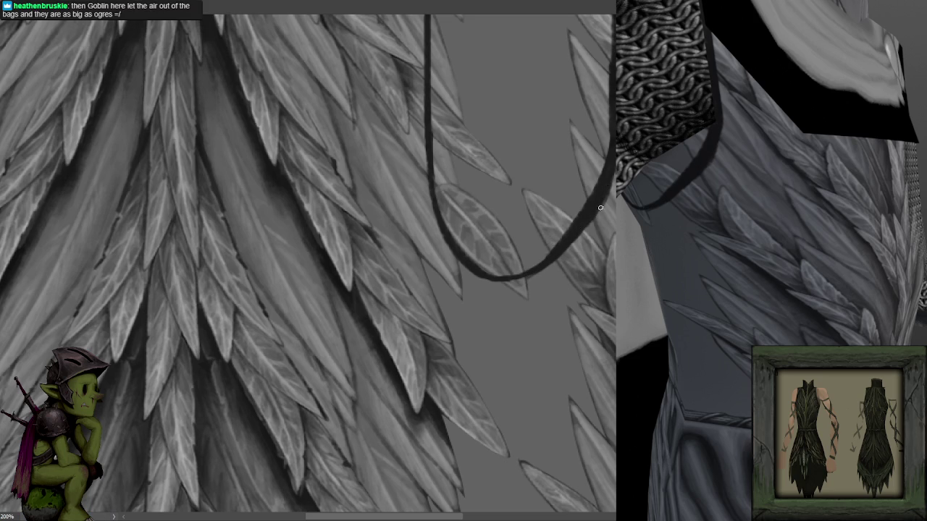
left_click_drag(609, 214, 587, 239)
left_click_drag(535, 282, 515, 288)
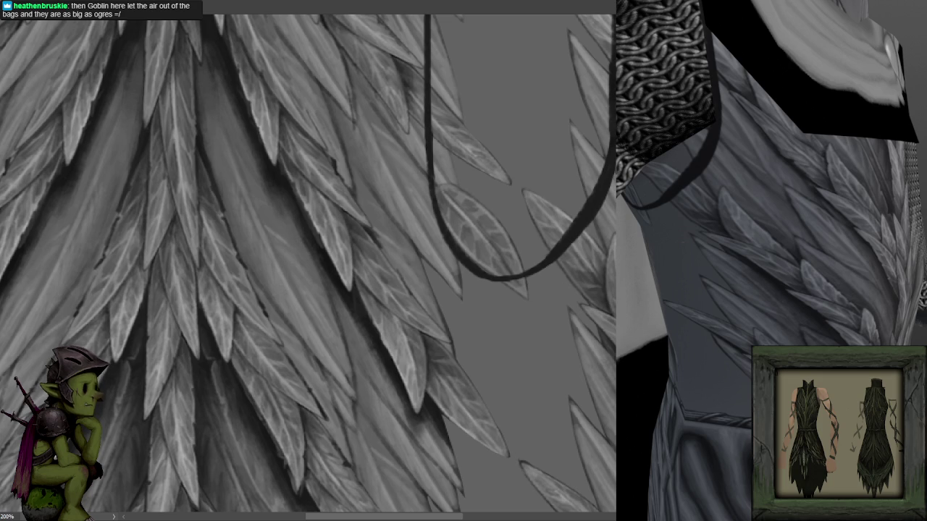
key("ctrl+shift+o")
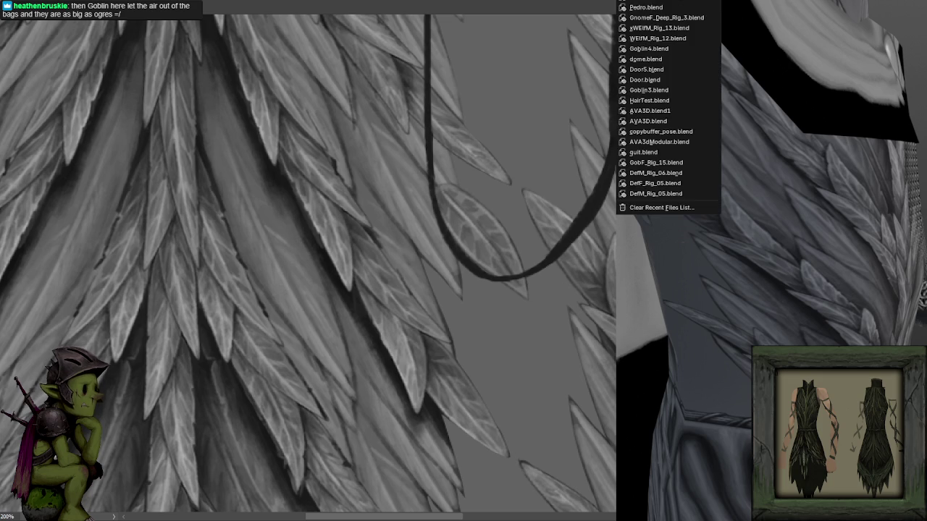
left_click(699, 7)
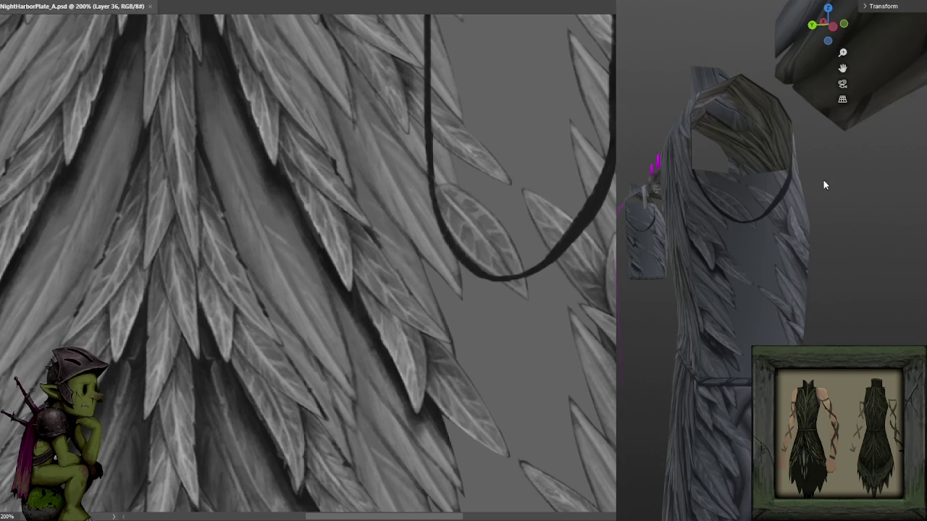
left_click_drag(757, 123, 776, 184)
scroll(776, 184, "up", 2)
scroll(774, 183, "up", 2)
scroll(774, 183, "up", 1)
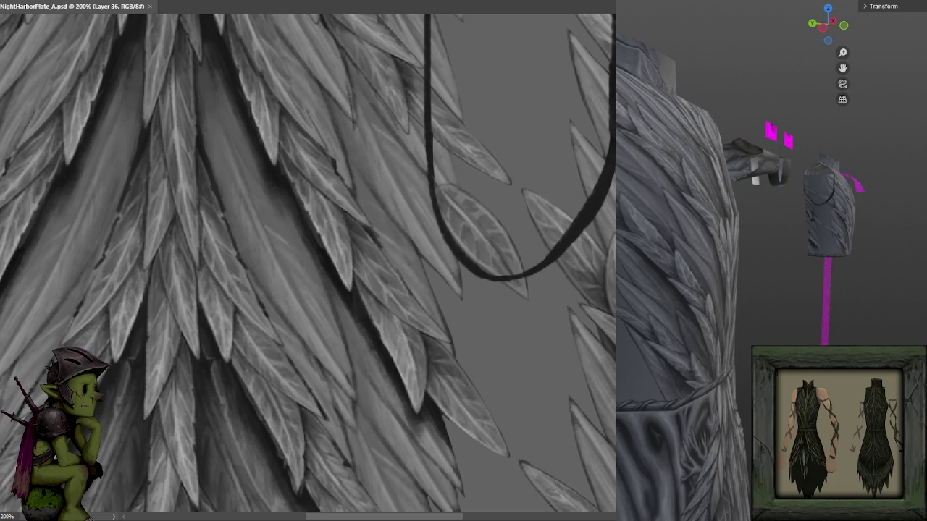
left_click(492, 186)
left_click(470, 185)
left_click_drag(615, 153, 610, 175)
key("ctrl+z")
key("ctrl+z")
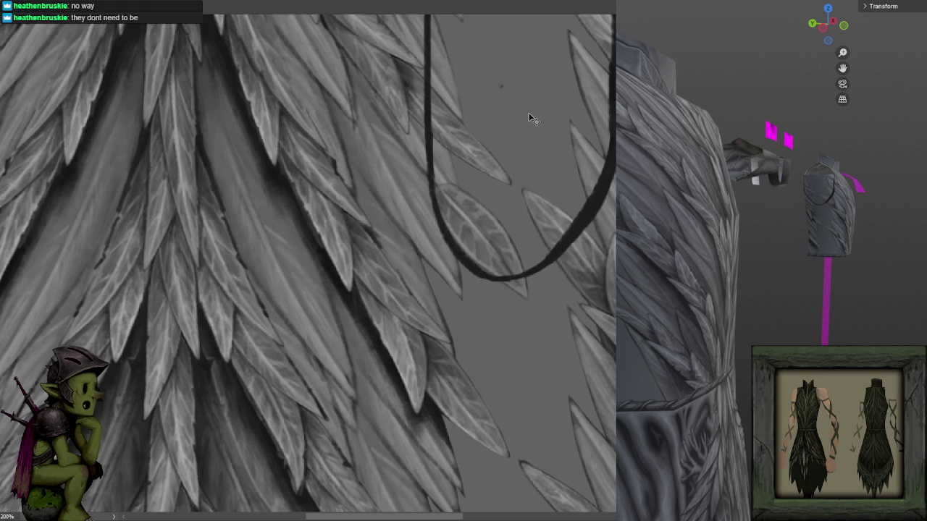
scroll(527, 113, "down", 1)
scroll(527, 113, "down", 2)
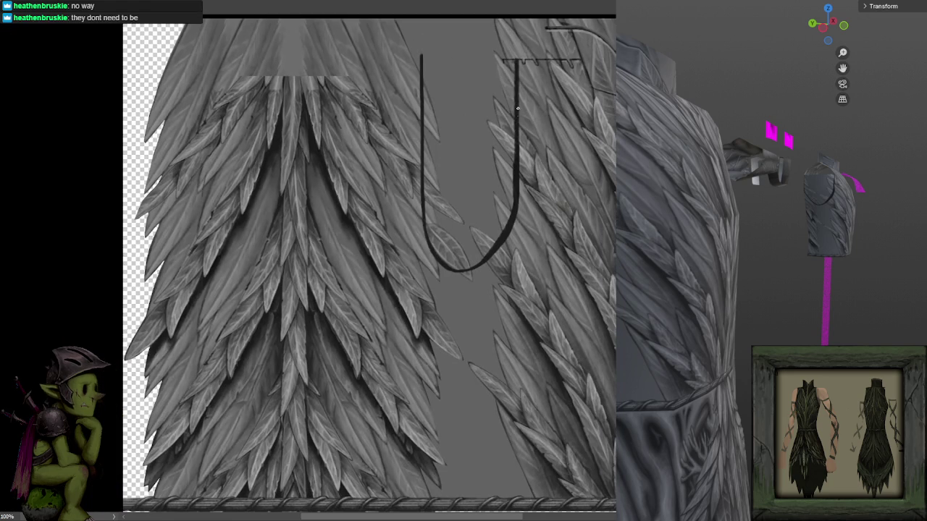
- Open Mobs.psd from the recent files list and zoom out to see the whole sketch sheet
scroll(204, 123, "up", 2)
left_click(14, 4)
mouse_move(29, 35)
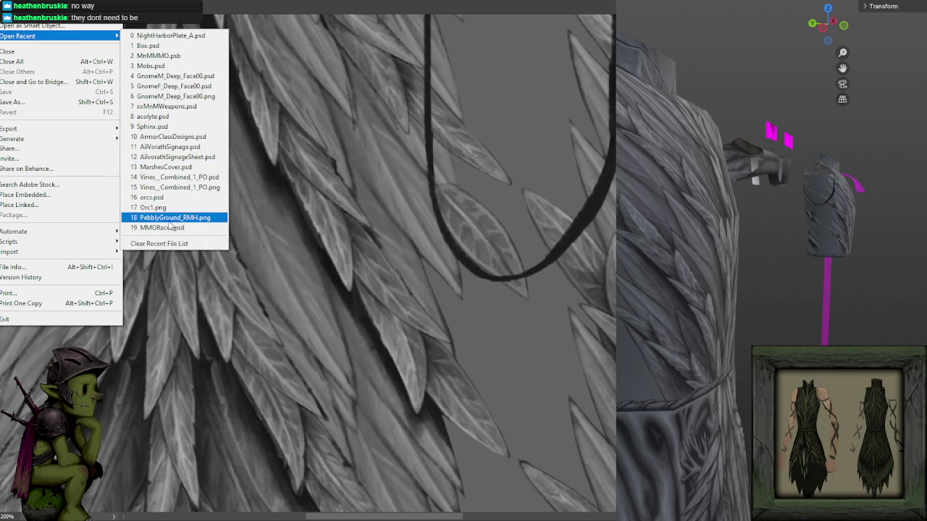
left_click(184, 66)
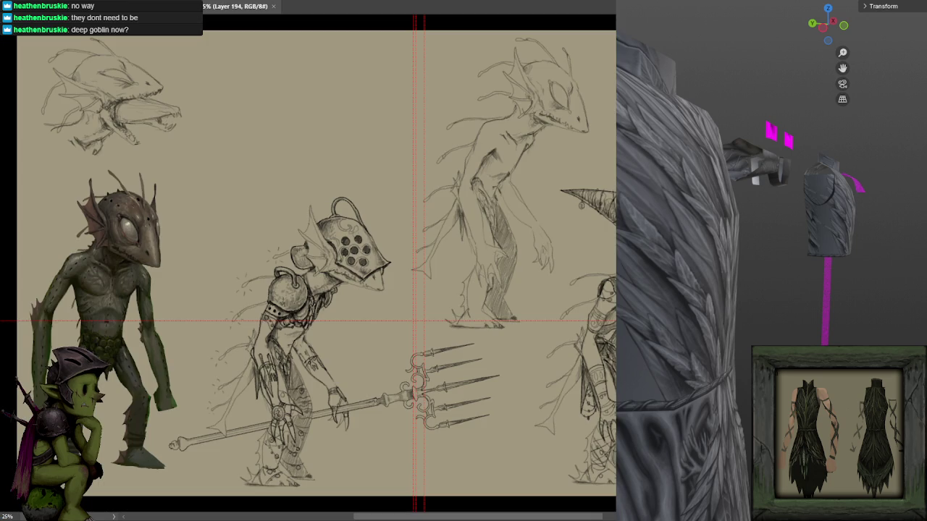
scroll(419, 321, "left", 1)
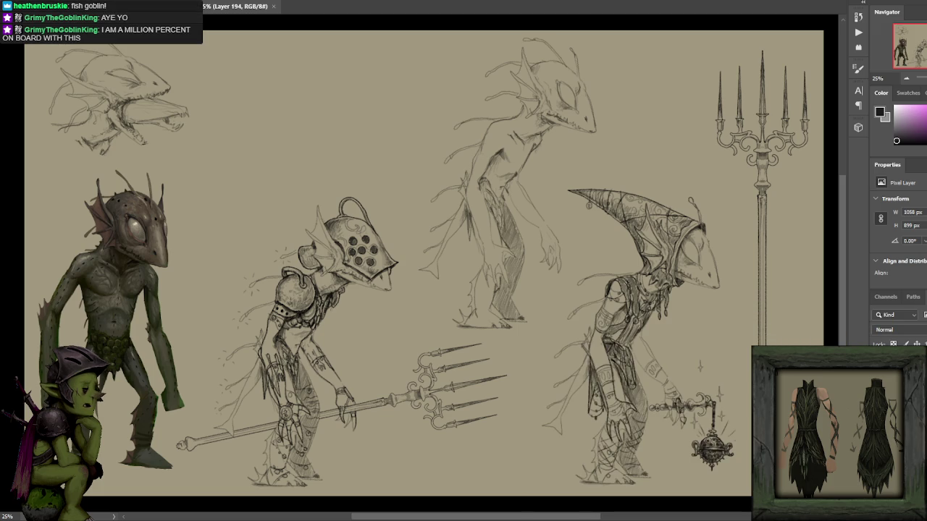
key("ctrl+minus")
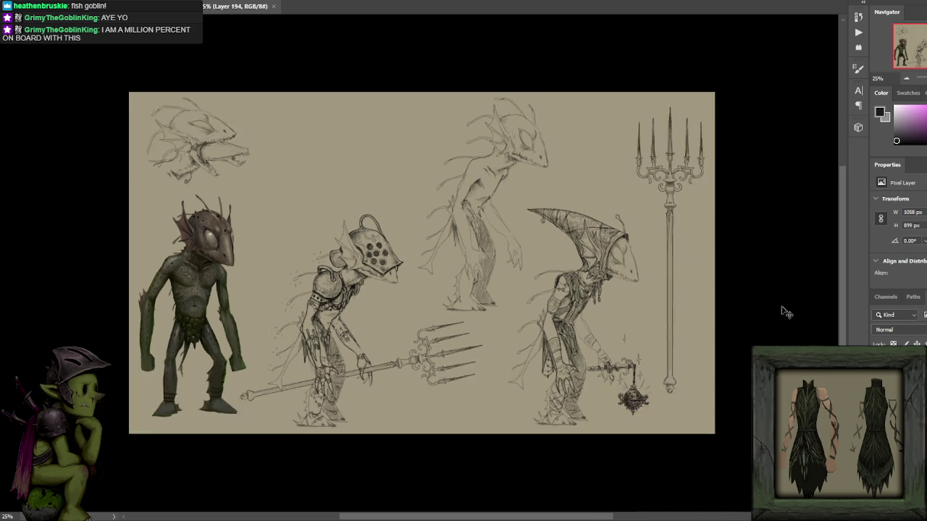
mouse_move(698, 283)
left_mouse_down()
mouse_move(673, 282)
mouse_move(699, 289)
left_mouse_up()
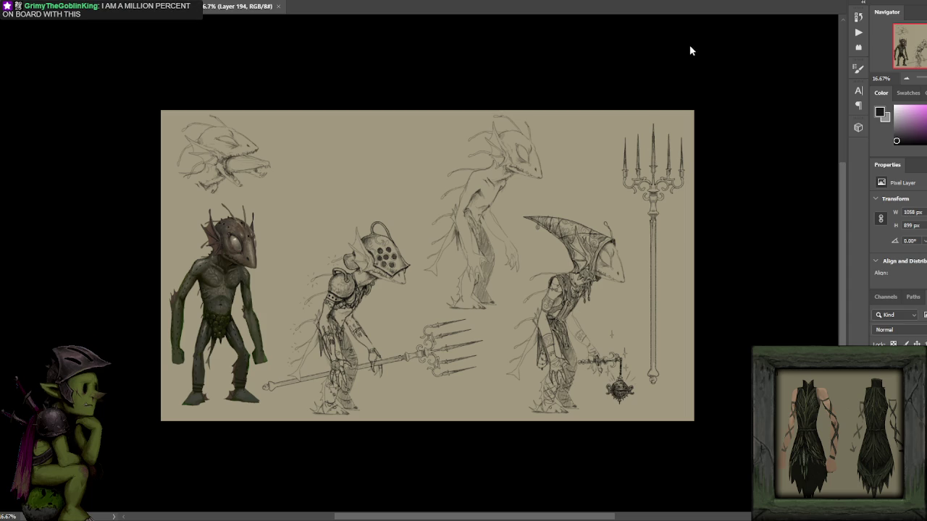
scroll(690, 52, "up", 1)
scroll(466, 182, "up", 1)
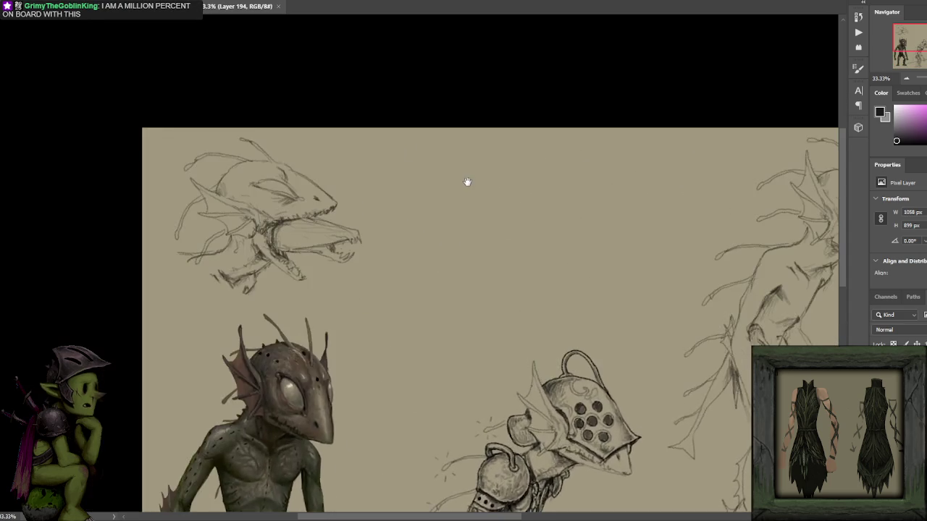
scroll(404, 176, "up", 1)
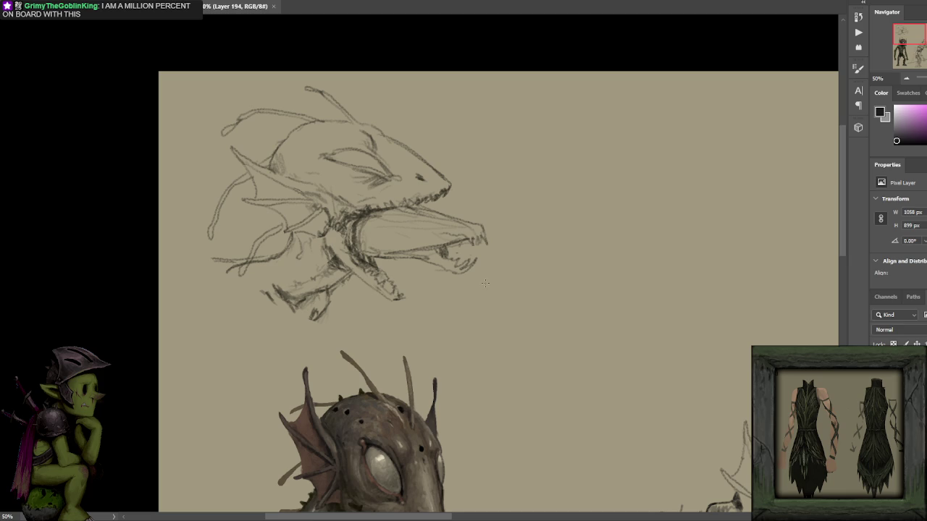
scroll(629, 326, "down", 1)
mouse_move(722, 331)
left_mouse_down()
mouse_move(650, 162)
mouse_move(637, 160)
left_mouse_up()
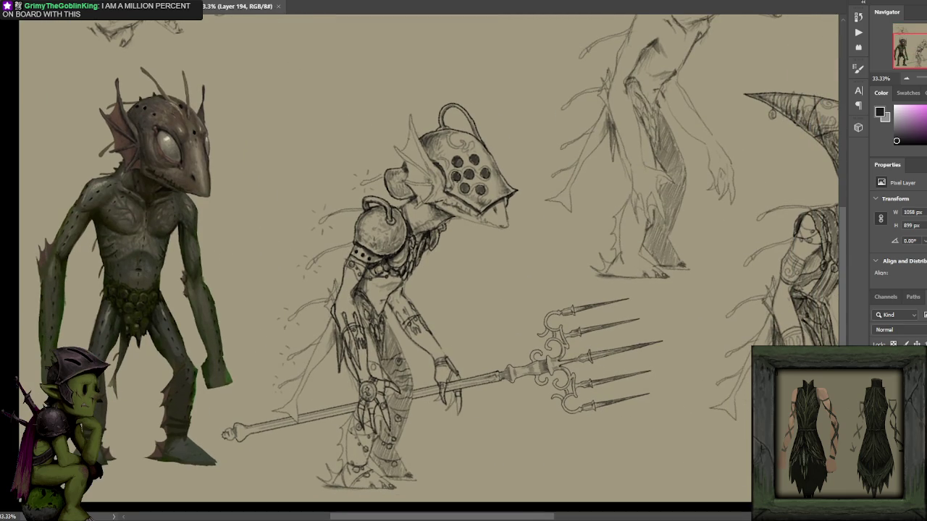
left_click_drag(733, 243, 711, 250)
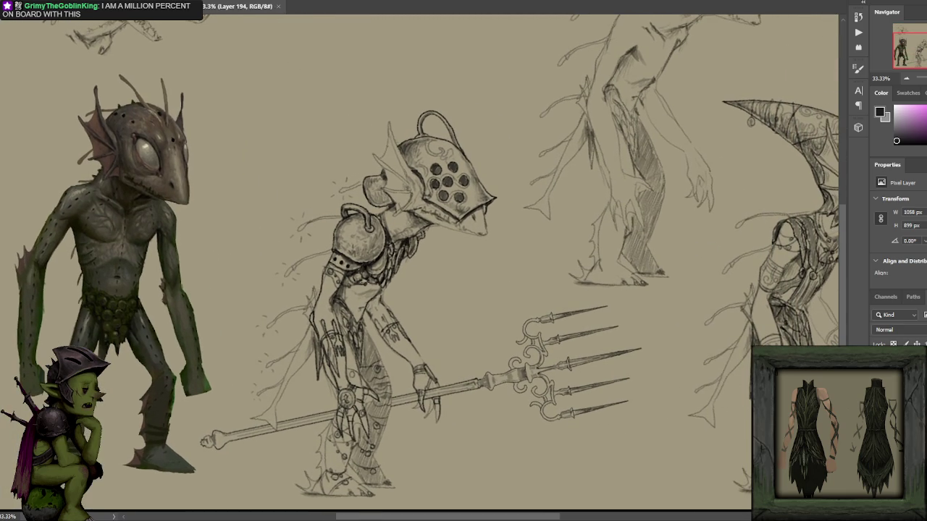
mouse_move(488, 93)
left_mouse_down()
mouse_move(328, 136)
mouse_move(261, 236)
left_mouse_up()
key("ctrl+z")
scroll(265, 272, "up", 1)
left_click_drag(324, 249, 358, 221)
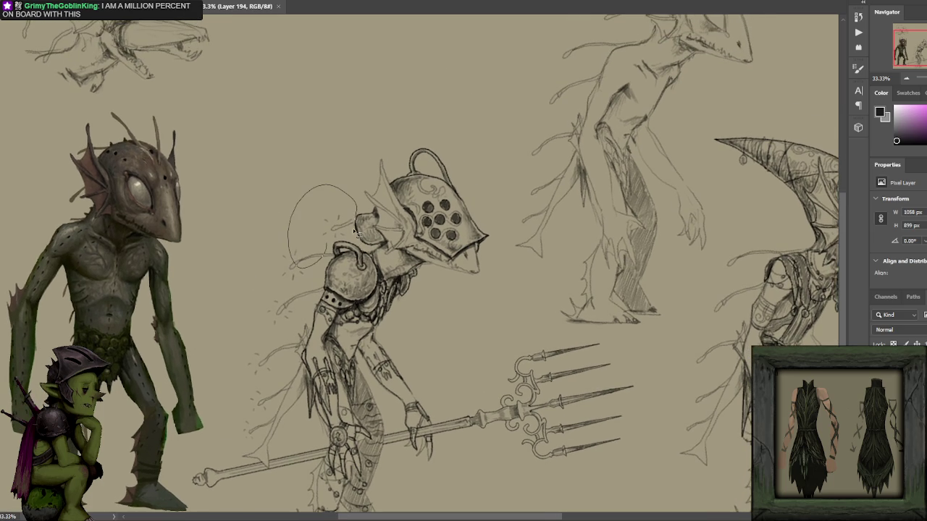
key("ctrl+z")
mouse_move(600, 194)
left_mouse_down()
mouse_move(296, 129)
mouse_move(265, 140)
left_mouse_up()
mouse_move(630, 443)
left_mouse_down()
mouse_move(623, 325)
mouse_move(365, 278)
left_mouse_up()
key("ctrl+z")
left_click_drag(582, 235, 587, 274)
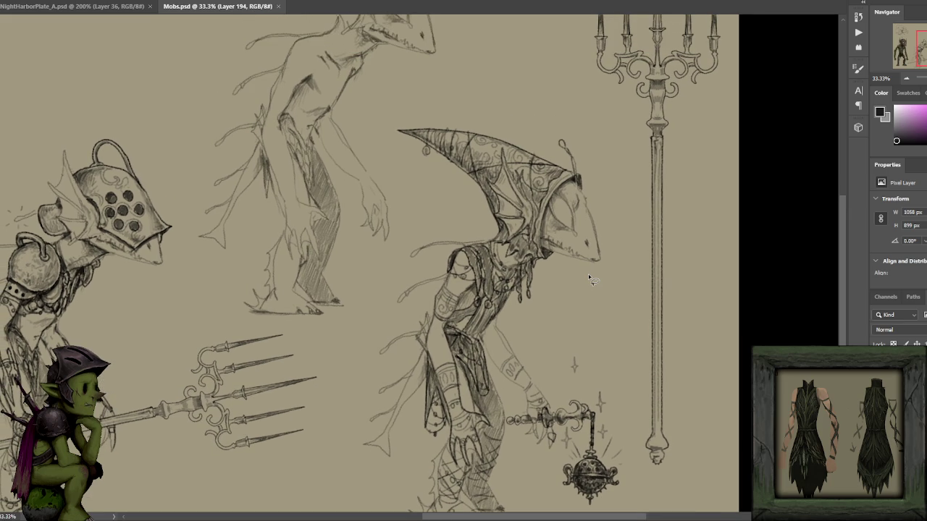
mouse_move(590, 279)
left_mouse_down()
mouse_move(603, 235)
mouse_move(601, 246)
left_mouse_up()
key("ctrl+minus")
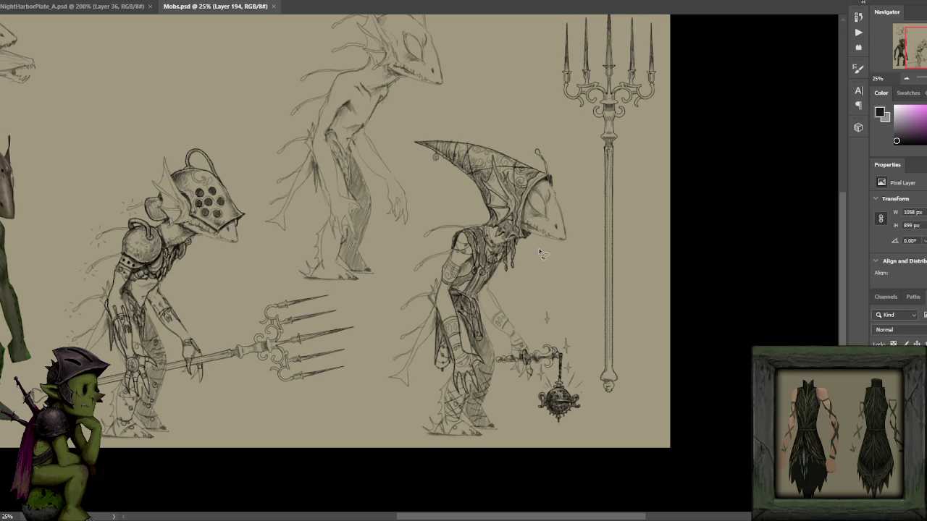
left_click(94, 9)
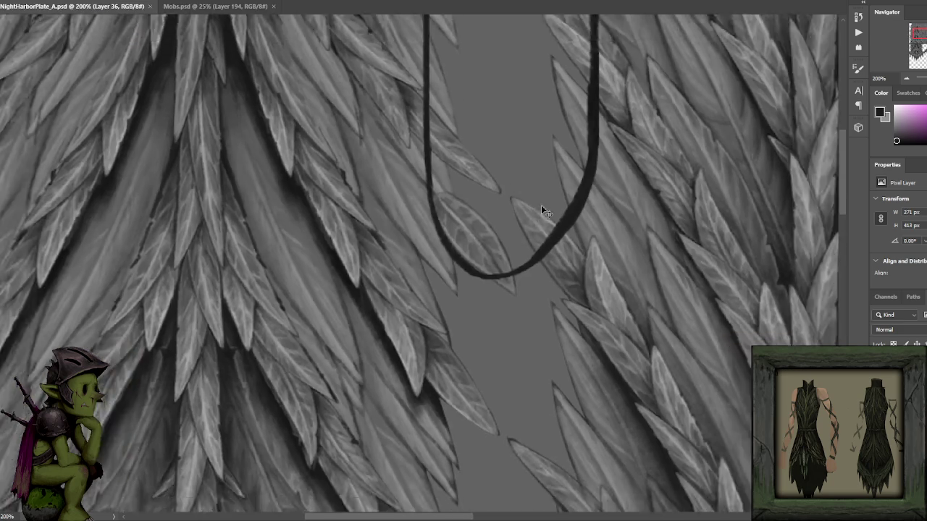
- Pan across the NightHarborPlate_A texture and toggle the left feather layer off and on to compare
scroll(539, 207, "down", 3)
scroll(535, 201, "up", 1)
left_click_drag(525, 205, 527, 215)
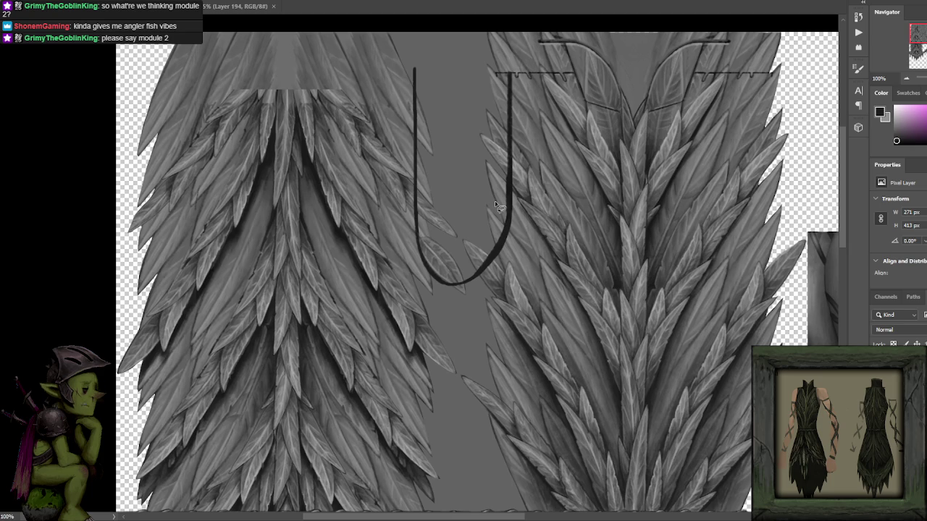
scroll(540, 205, "right", 1)
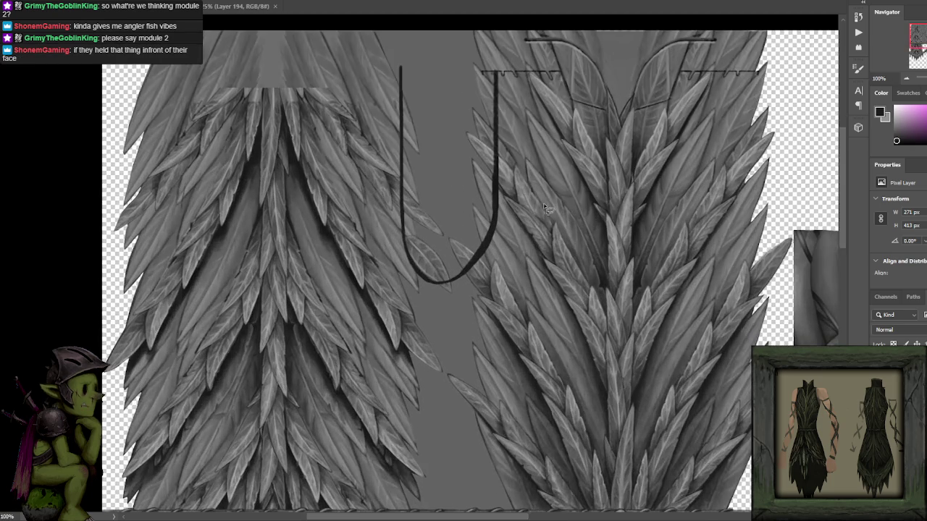
left_click_drag(543, 207, 538, 209)
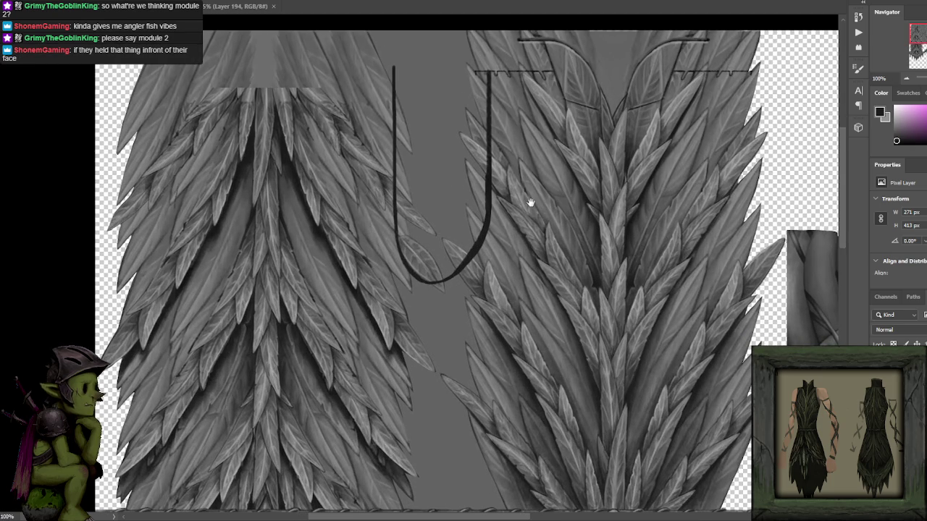
left_click_drag(534, 208, 504, 190)
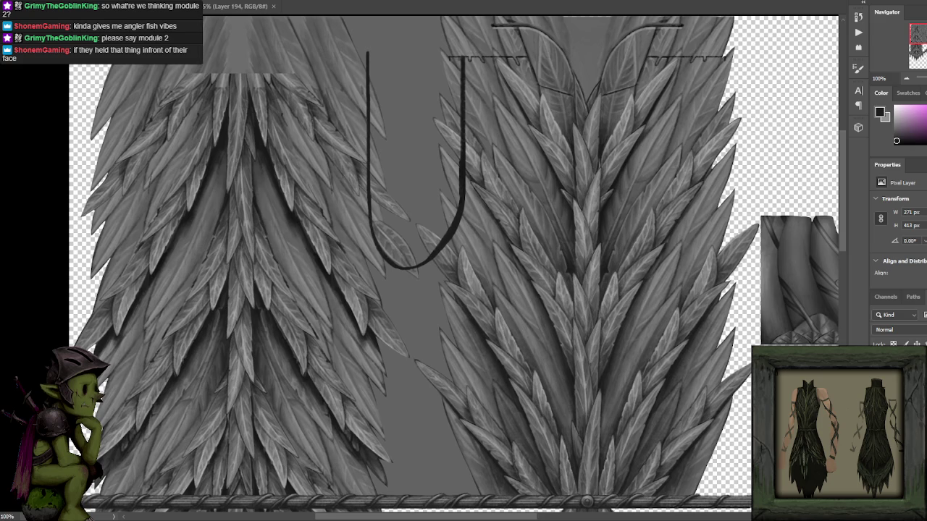
key("ctrl+z")
key("ctrl+z")
key("ctrl+z")
key("ctrl+z")
left_click_drag(484, 122, 475, 121)
key("ctrl+z")
key("ctrl+z")
key("ctrl+z")
key("ctrl+z")
key("ctrl+z")
key("ctrl+z")
key("ctrl+z")
key("ctrl+z")
key("ctrl+z")
key("ctrl+z")
key("ctrl+z")
key("ctrl+z")
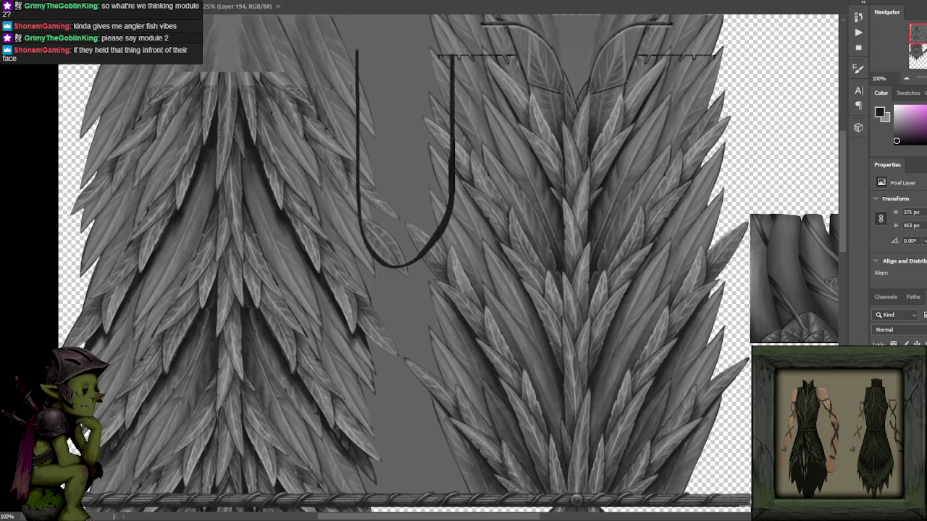
key("ctrl+z")
key("ctrl+z")
key("ctrl+z")
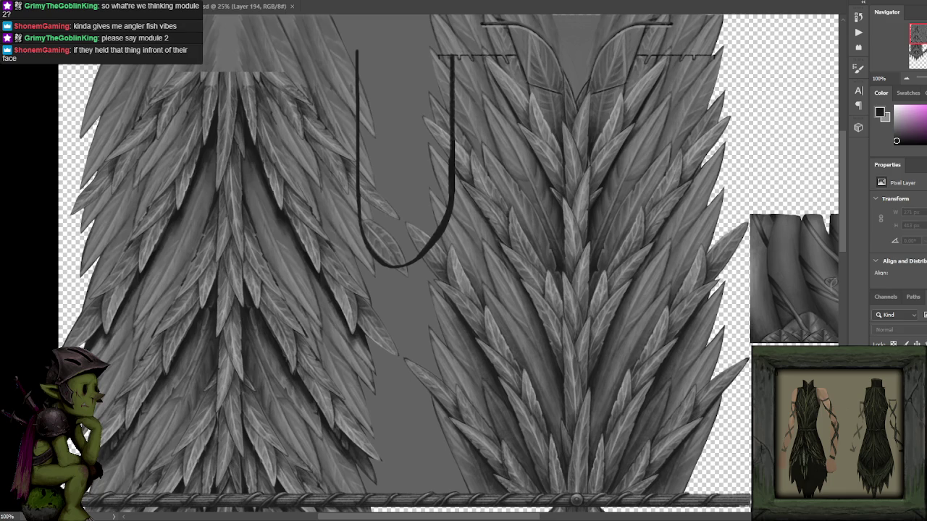
key("ctrl+z")
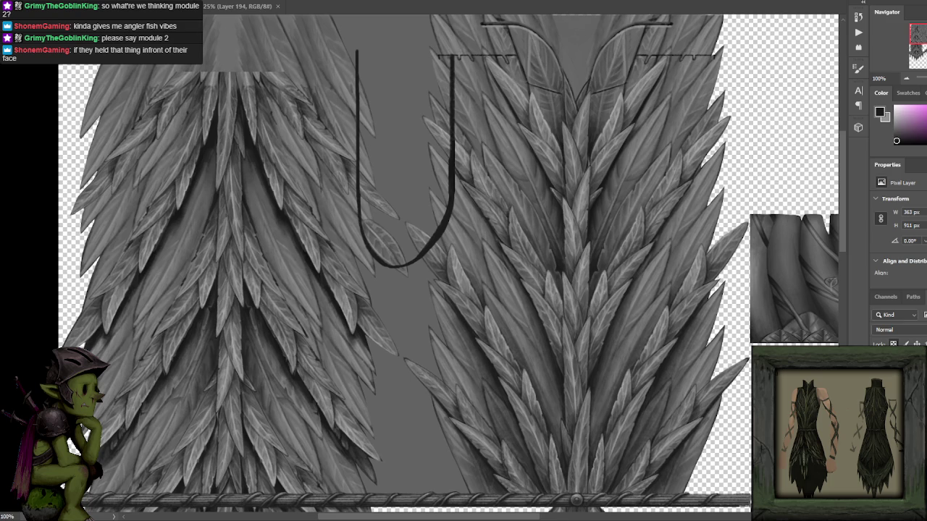
- Delete the strip above the U-shaped outline to transparency
left_click_drag(440, 46, 500, 101)
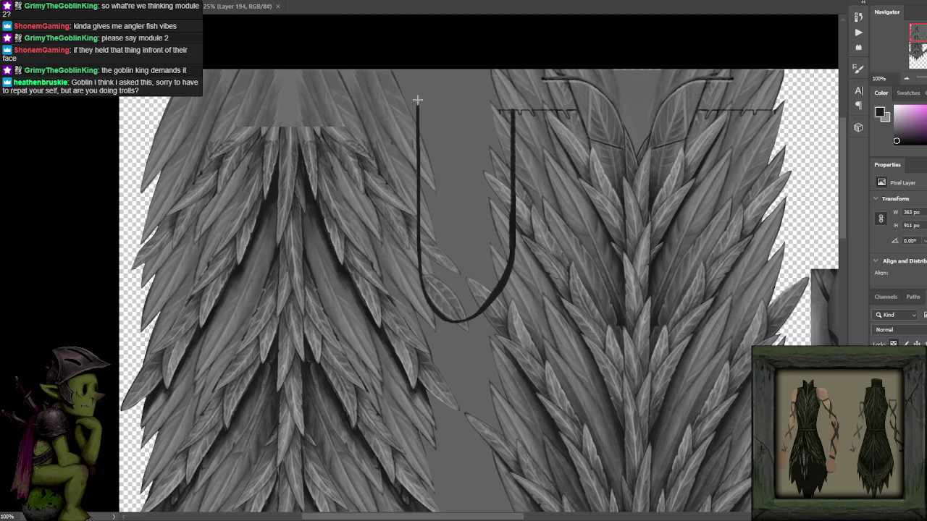
left_click_drag(417, 69, 512, 248)
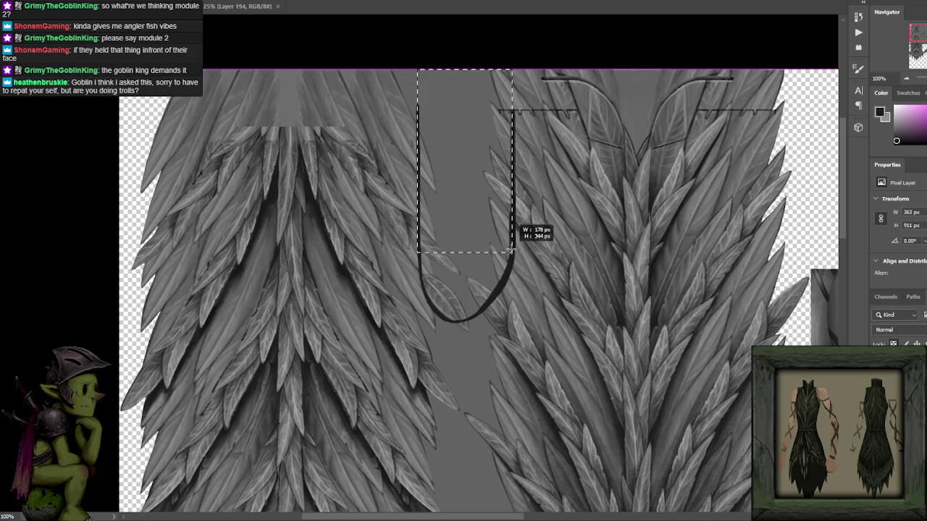
key("Delete")
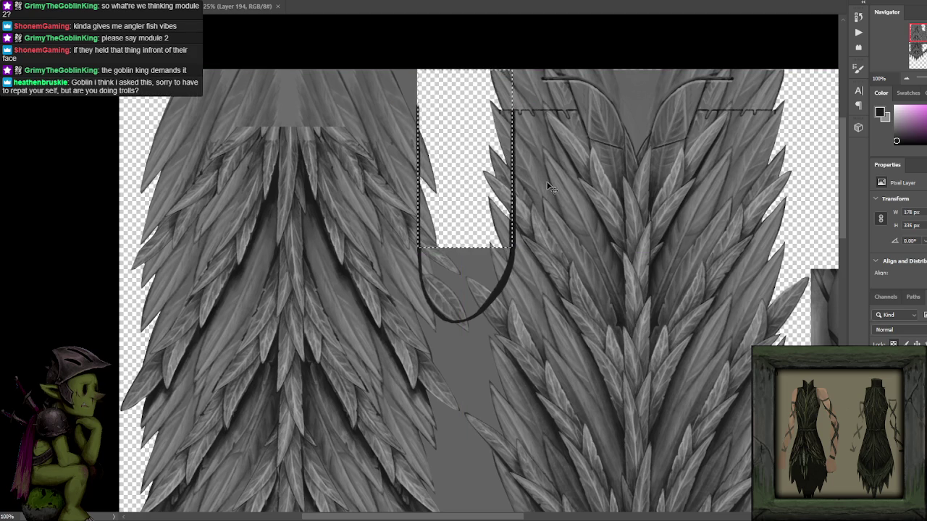
- Lasso the area inside the loop's left edge and clear it
key("ctrl+plus")
left_click_drag(555, 196, 546, 177)
key("ctrl+d")
mouse_move(410, 192)
left_mouse_down()
mouse_move(411, 253)
mouse_move(438, 331)
left_mouse_up()
mouse_move(465, 360)
left_mouse_down()
mouse_move(487, 367)
mouse_move(536, 346)
mouse_move(593, 275)
mouse_move(559, 140)
left_mouse_up()
key("Delete")
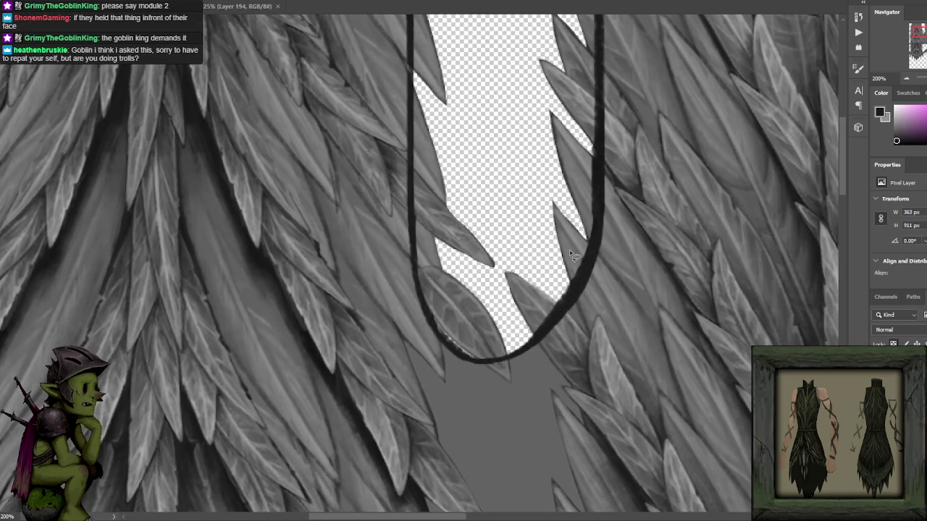
key("ctrl+minus")
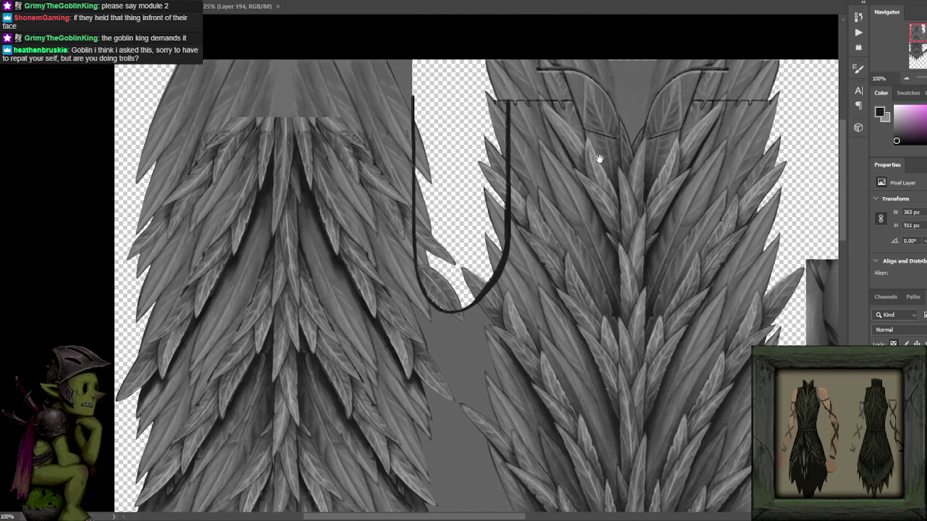
left_click_drag(600, 155, 594, 140)
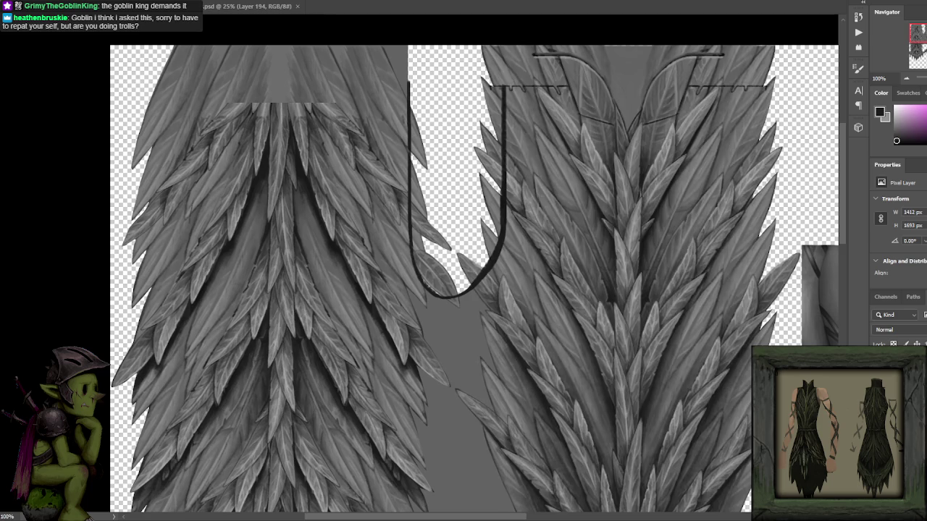
- Erase the feathers along the U's right side and deselect
scroll(548, 187, "up", 3)
scroll(541, 239, "up", 2)
scroll(542, 238, "down", 5)
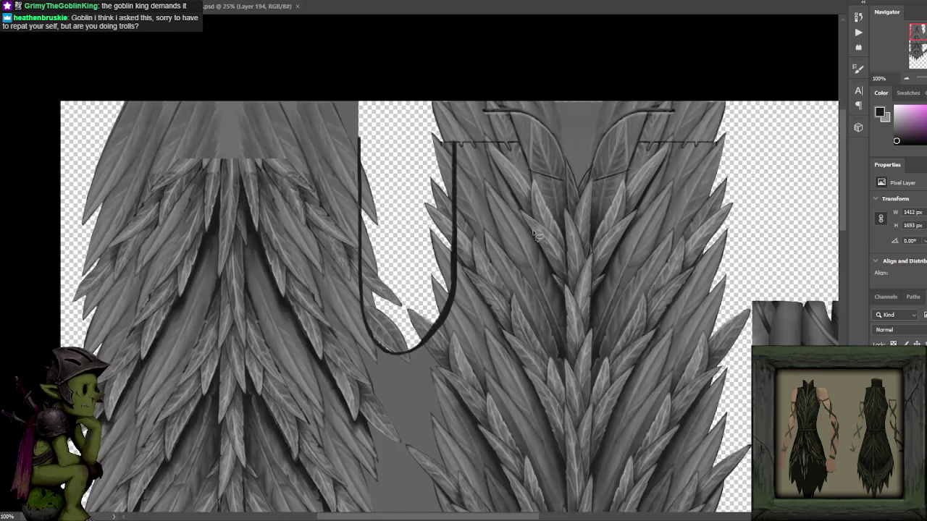
scroll(531, 202, "up", 5)
scroll(500, 87, "down", 2)
scroll(515, 116, "down", 1)
mouse_move(458, 158)
left_mouse_down()
mouse_move(457, 270)
mouse_move(415, 196)
mouse_move(436, 116)
left_mouse_up()
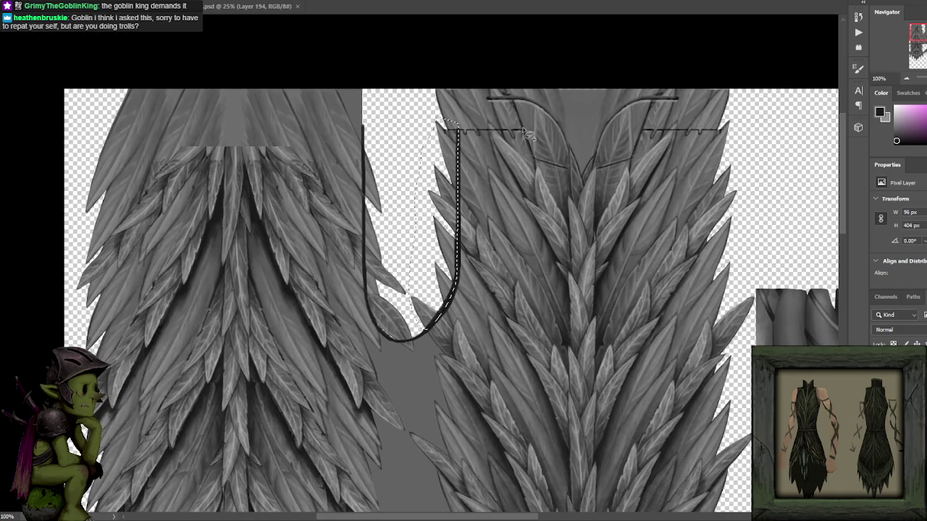
key("Delete")
key("ctrl+d")
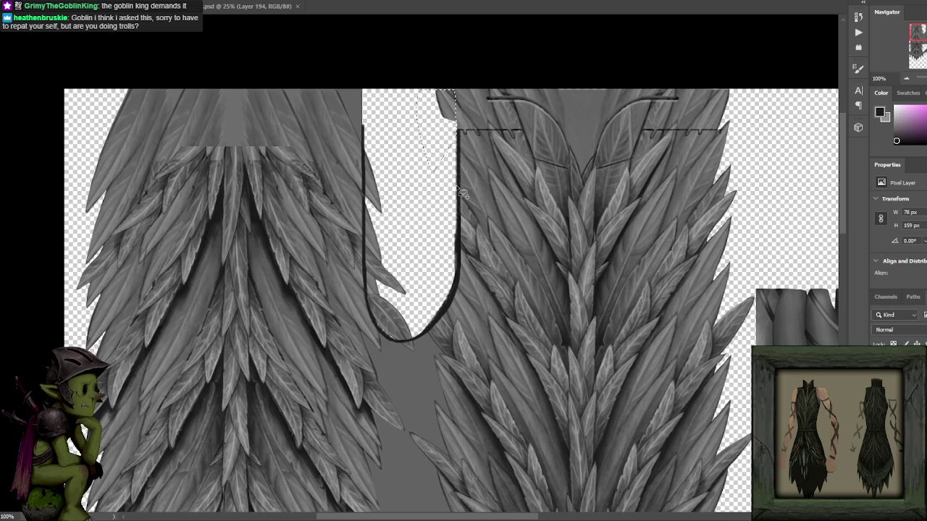
- Delete the stray feather strokes inside the gap and move the small feather lower
left_click_drag(463, 205, 480, 189)
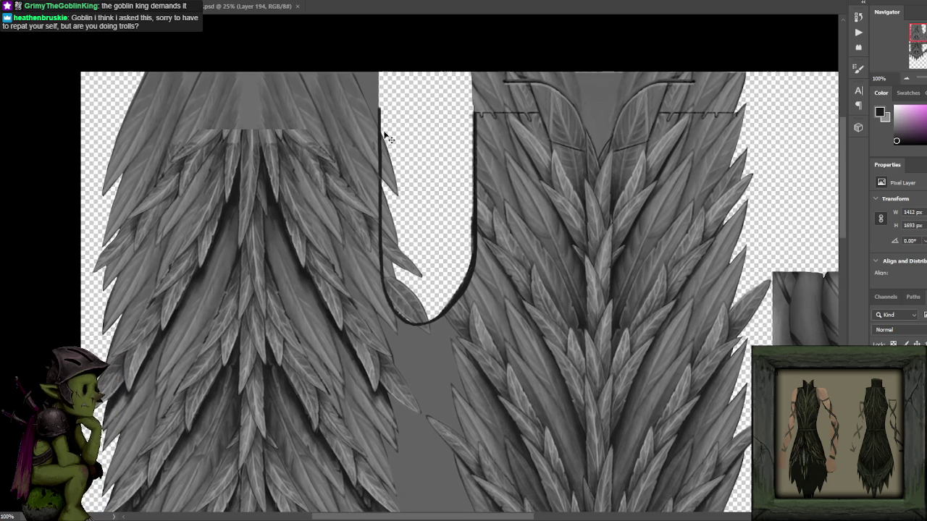
scroll(424, 108, "up", 2)
scroll(444, 114, "down", 2)
mouse_move(406, 134)
left_mouse_down()
mouse_move(413, 296)
mouse_move(425, 335)
mouse_move(450, 346)
mouse_move(468, 338)
mouse_move(467, 149)
mouse_move(450, 87)
left_mouse_up()
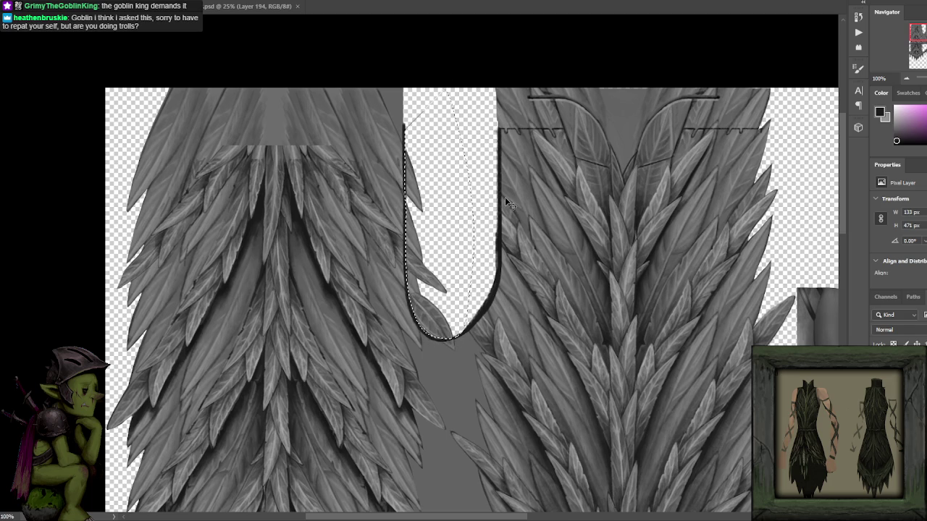
key("Delete")
key("ctrl+d")
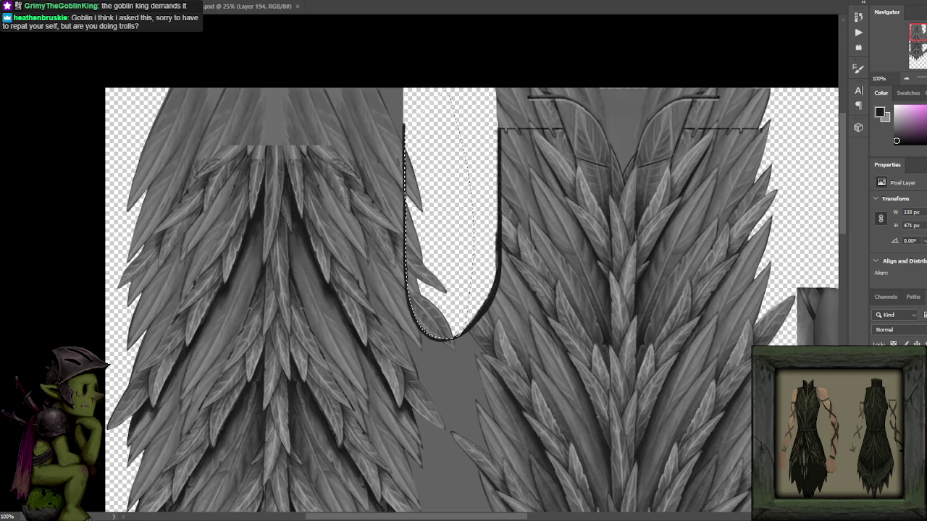
scroll(430, 205, "up", 1)
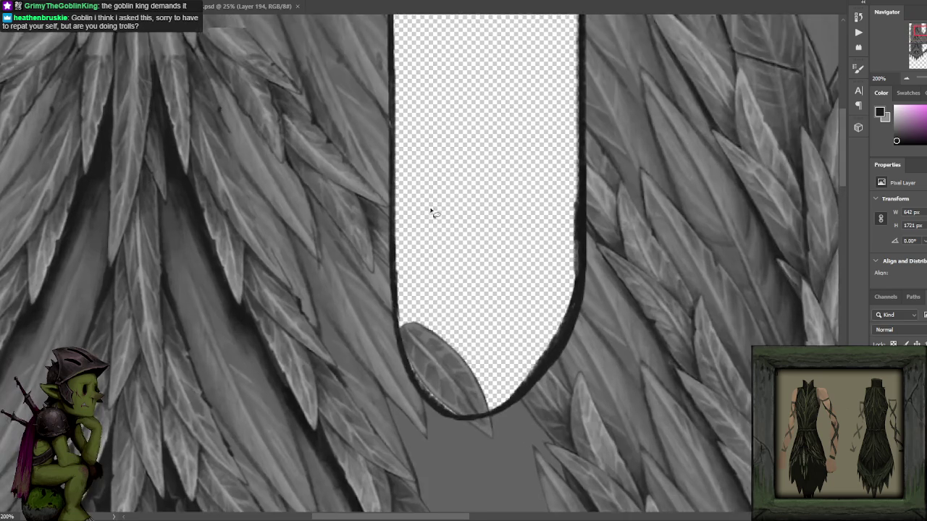
mouse_move(465, 343)
left_mouse_down()
mouse_move(453, 399)
mouse_move(434, 383)
mouse_move(487, 244)
left_mouse_up()
- Zoom out to check the lowered feather under the cut-out and save the document
scroll(486, 243, "up", 1)
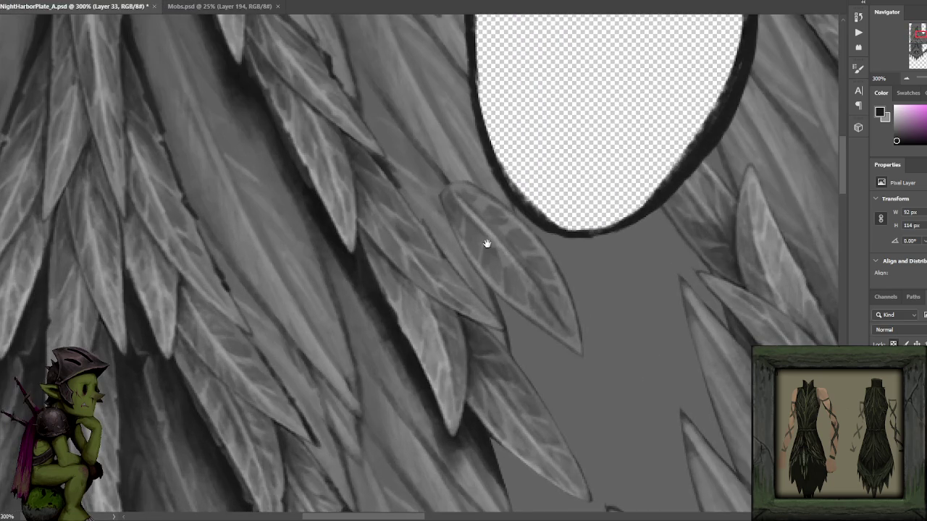
key("ctrl+minus")
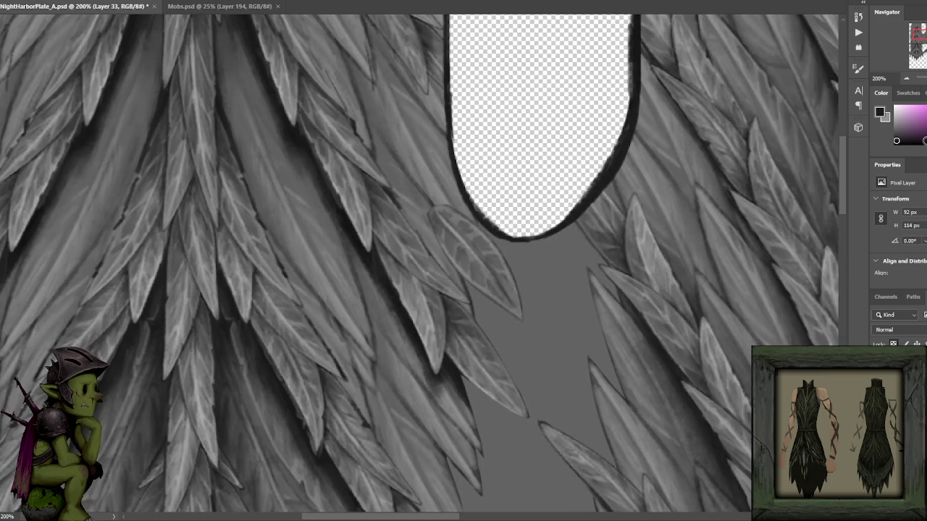
key("ctrl+minus")
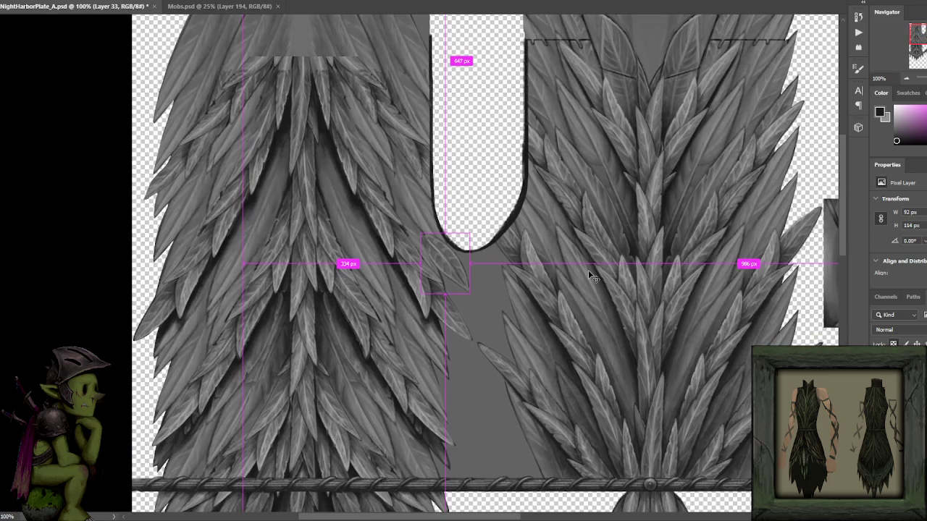
key("ctrl+s")
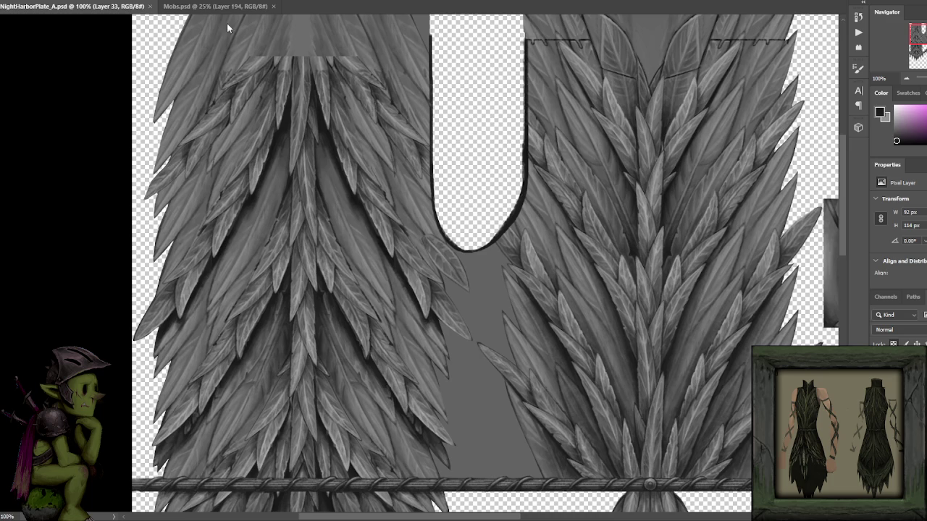
- Hide the dark U-shaped outline layer, save again, and select the Layer 24 copy 5 feathers
left_click(516, 206, "ctrl")
key("ctrl+comma")
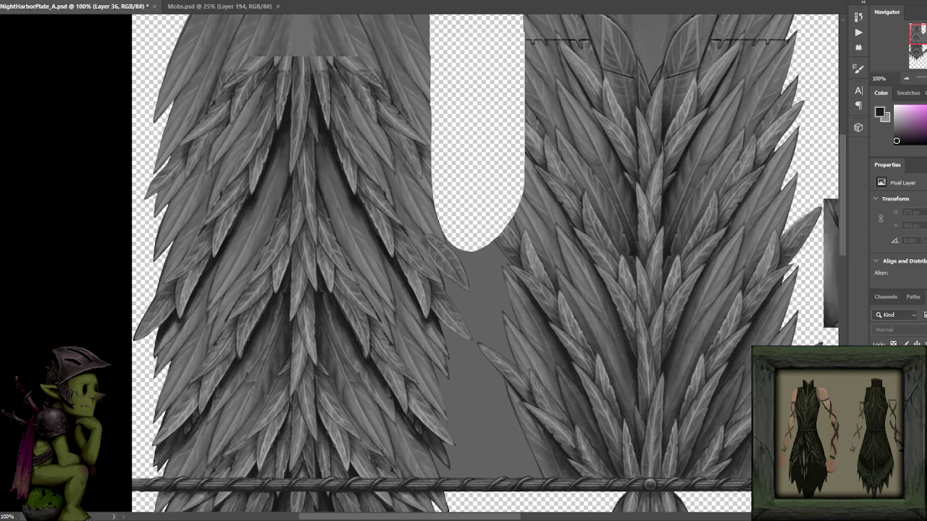
left_click_drag(620, 241, 606, 243)
key("ctrl+s")
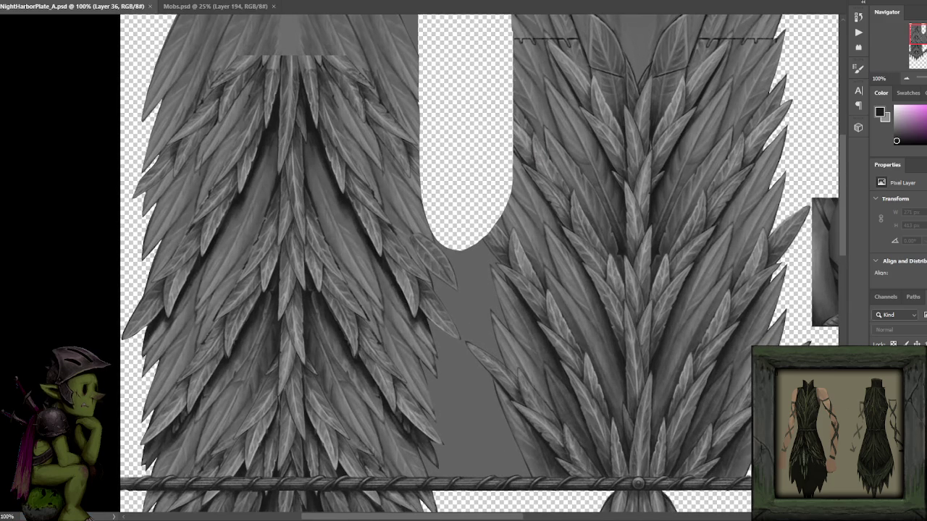
key("ctrl+comma")
key("ctrl+comma")
key("ctrl+comma")
key("ctrl+comma")
key("ctrl+comma")
key("ctrl+comma")
left_click(619, 110, "ctrl")
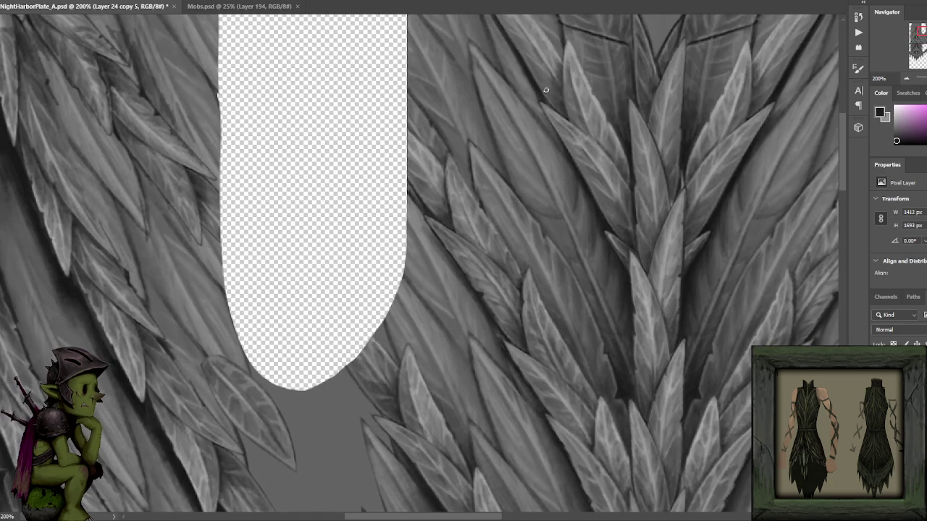
- Paint thin strokes along the cut-out's right edge, undoing the last one
left_click_drag(542, 191, 601, 278)
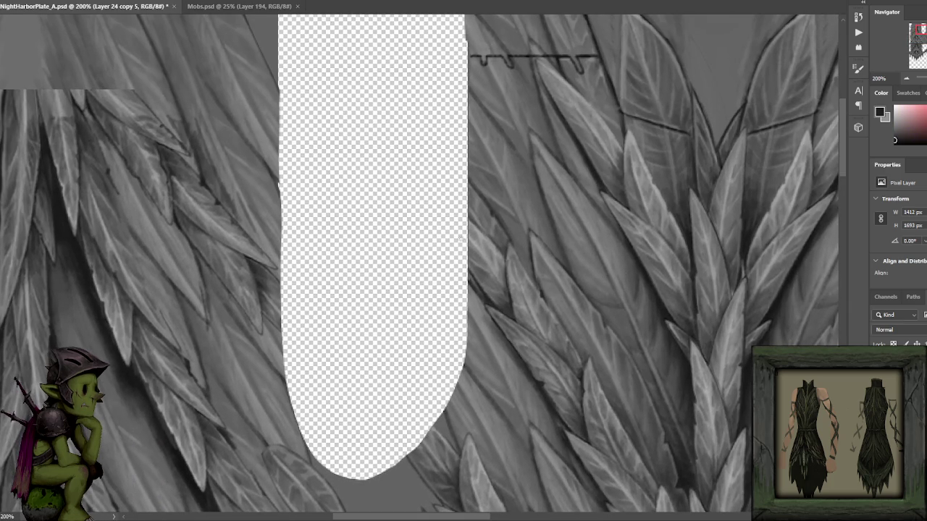
left_click_drag(466, 270, 467, 112)
mouse_move(471, 278)
left_mouse_down()
mouse_move(469, 63)
mouse_move(468, 269)
left_mouse_up()
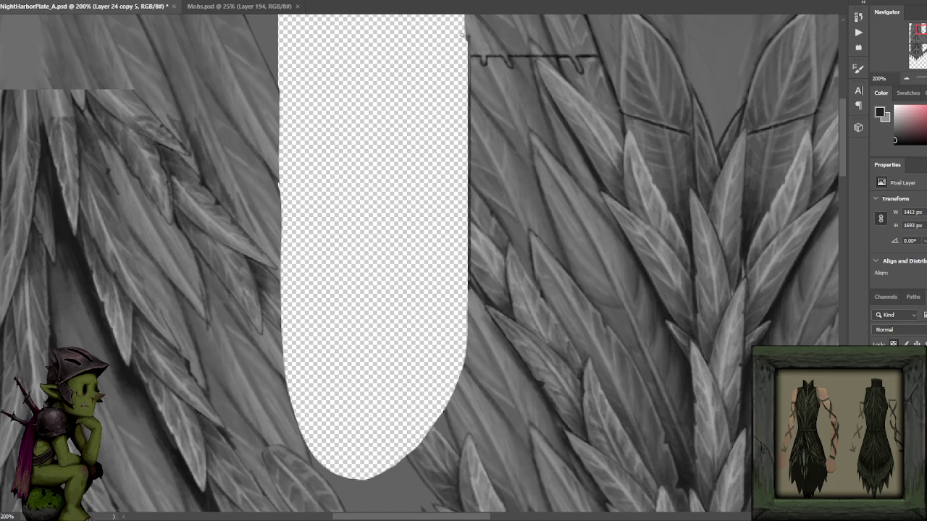
scroll(480, 237, "down", 3)
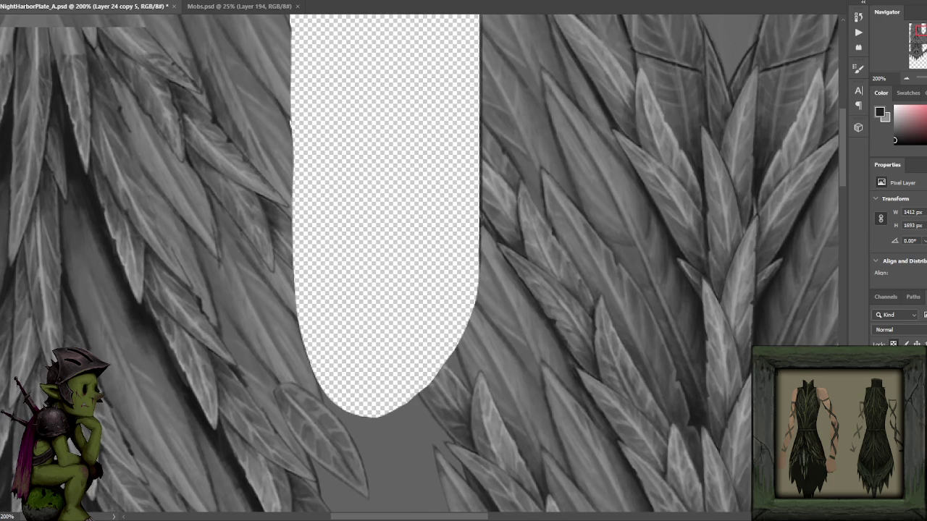
scroll(478, 228, "down", 3)
scroll(479, 261, "down", 3)
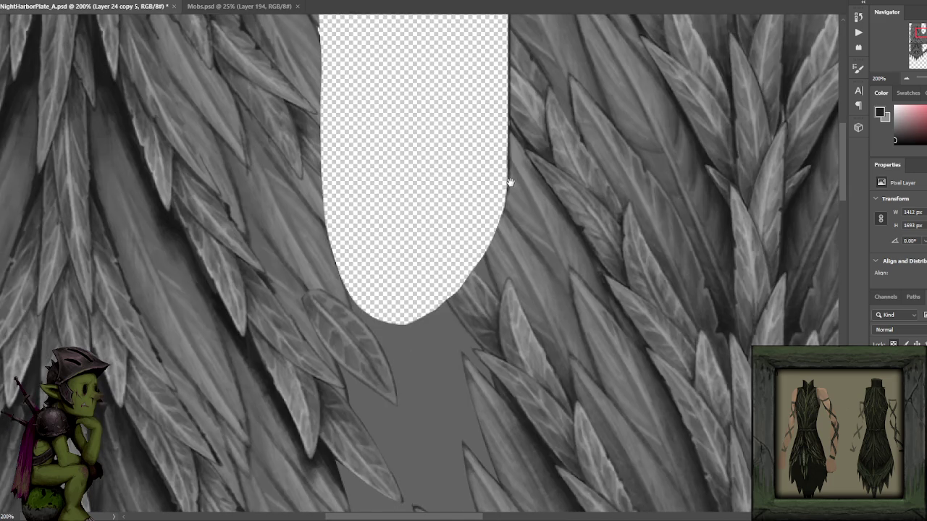
left_click_drag(497, 226, 485, 255)
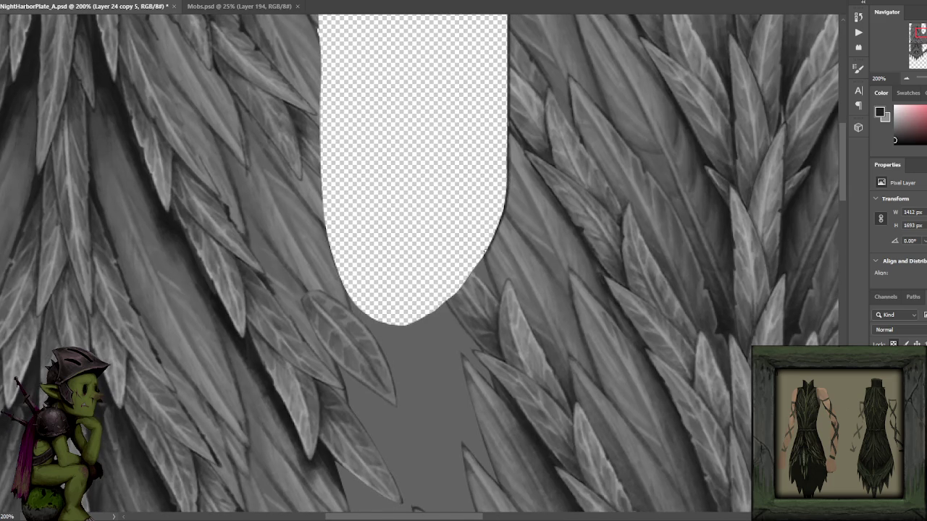
scroll(484, 248, "down", 2)
left_click_drag(477, 217, 489, 266)
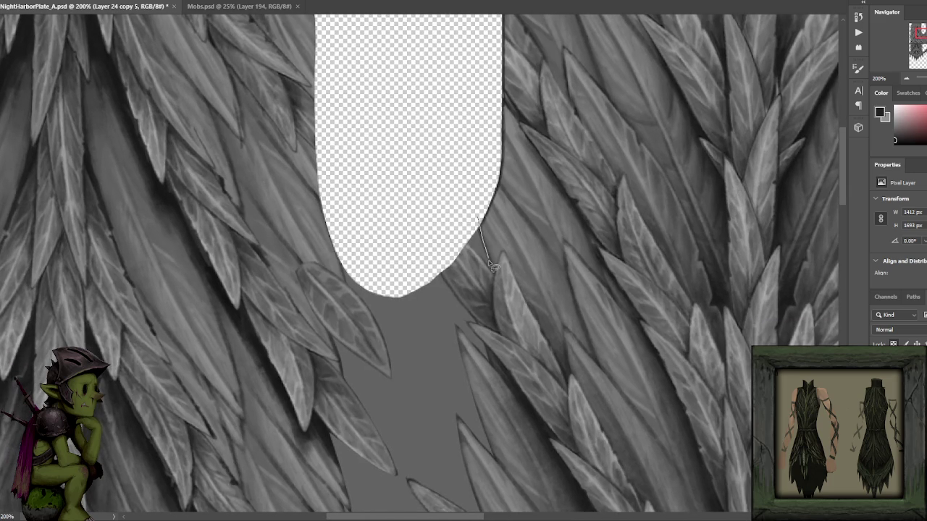
key("ctrl+z")
- Select a tiny area at the cut-out edge, dismiss the warning, and deselect
left_click_drag(480, 229, 485, 239)
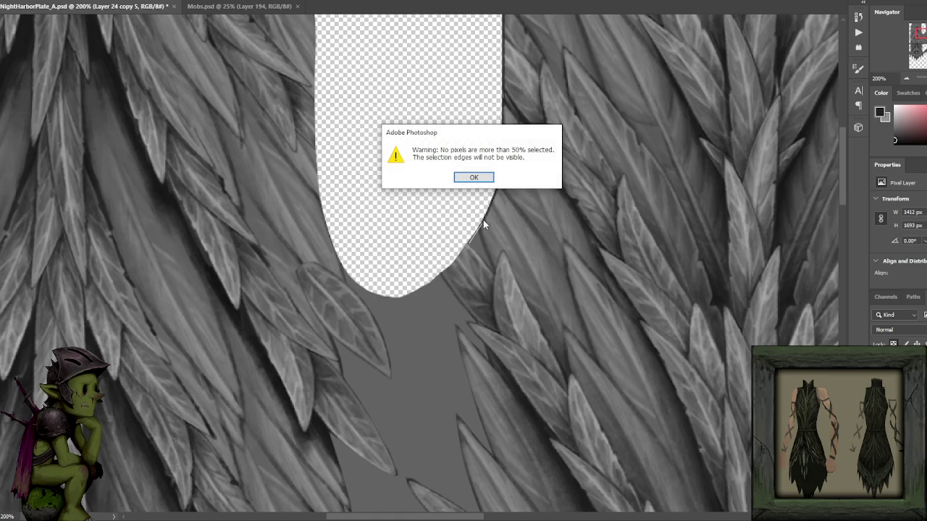
left_click(474, 178)
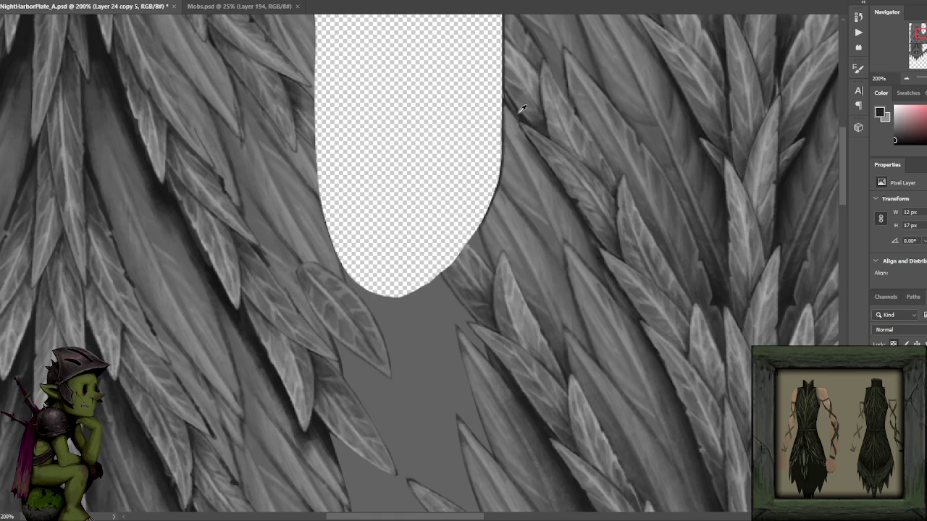
scroll(622, 170, "down", 1)
scroll(716, 109, "down", 2)
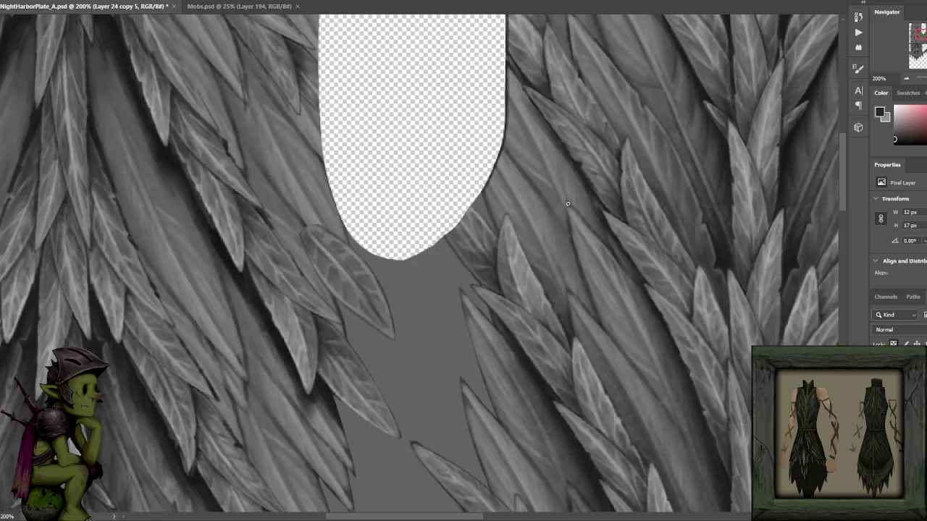
key("ctrl+d")
- Sample grey colours from the feathers and black from the edge outline
left_click_drag(553, 148, 485, 310)
left_click(632, 141, "alt")
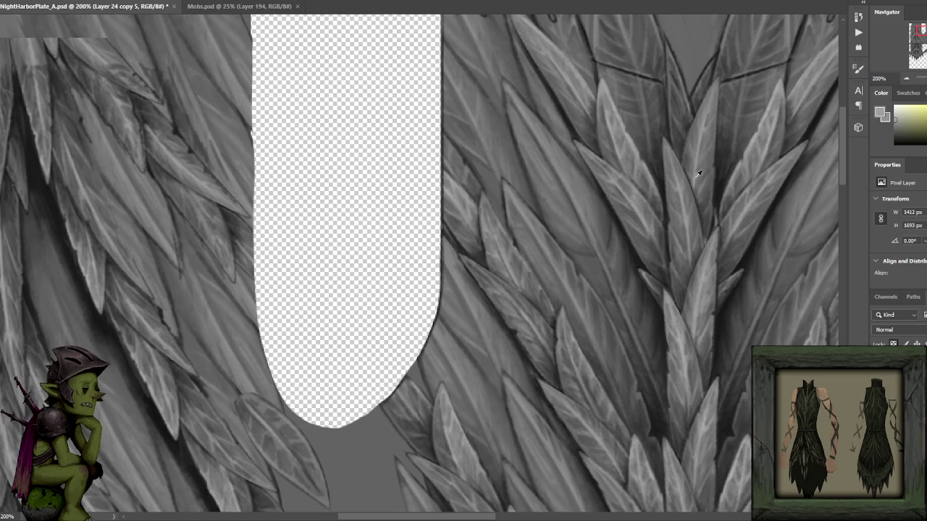
left_click(700, 304, "alt")
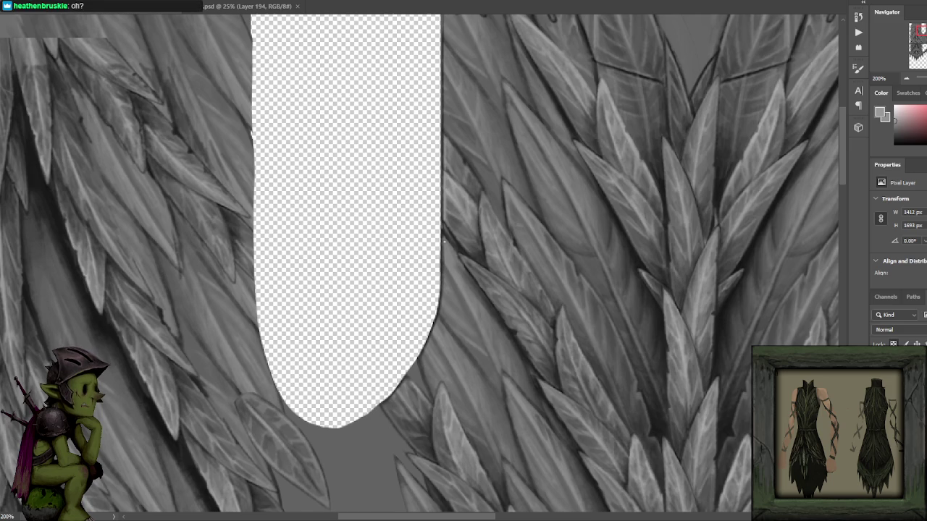
left_click_drag(442, 240, 454, 196)
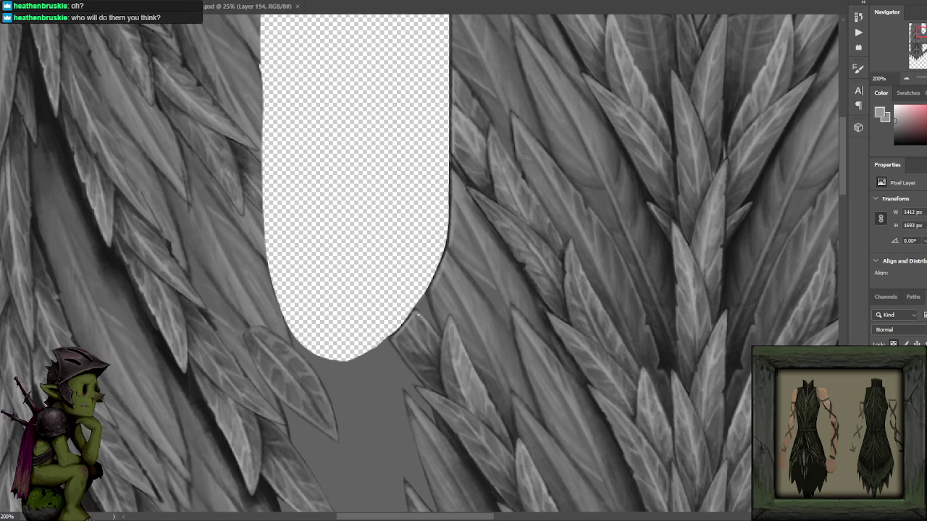
left_click(125, 242, "alt")
- Start outlining the leaf piece beside the cut-out, cancel it, and review the whole edge
left_click_drag(482, 165, 497, 215)
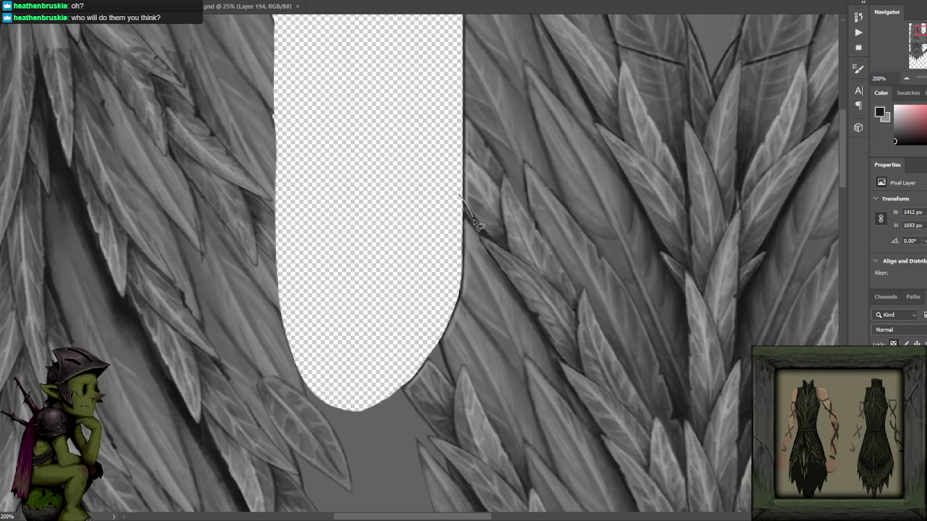
left_click(458, 193)
key("Escape")
key("ctrl+z")
left_click_drag(497, 190, 485, 169)
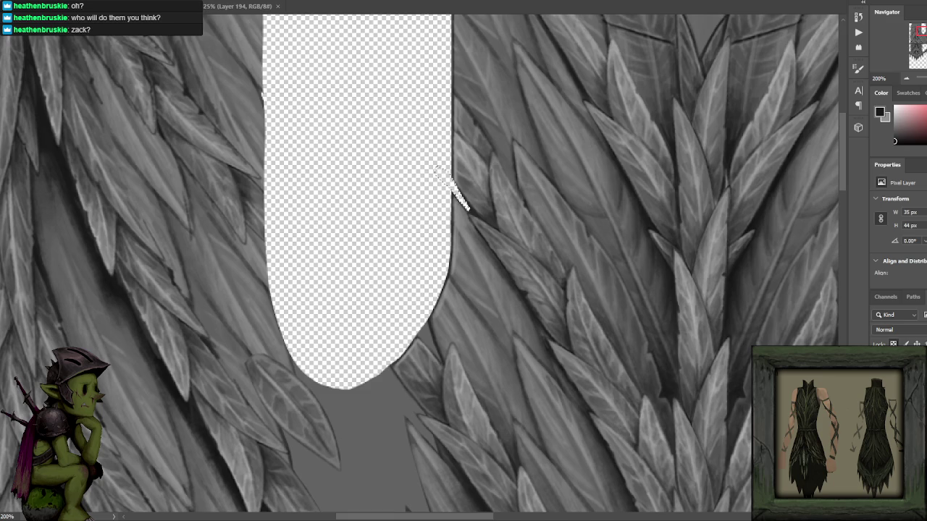
left_click_drag(426, 322, 418, 199)
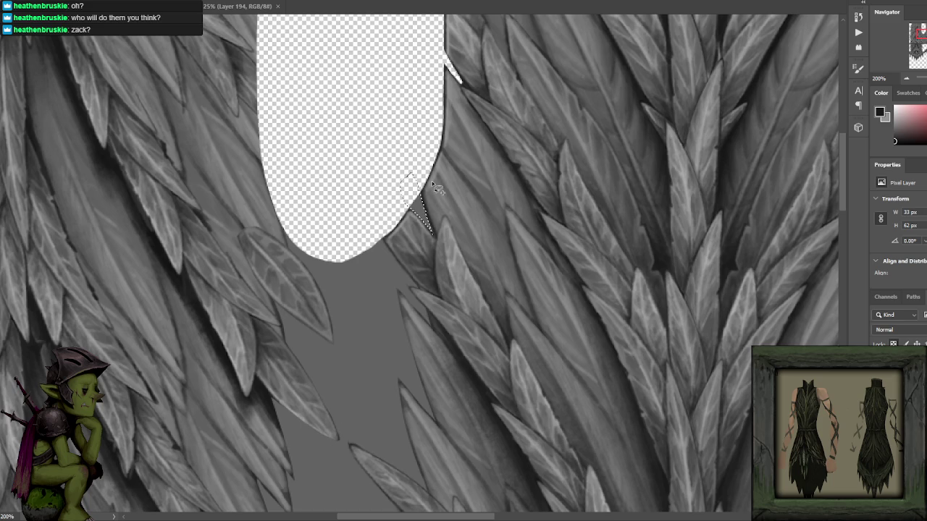
left_click_drag(524, 125, 505, 379)
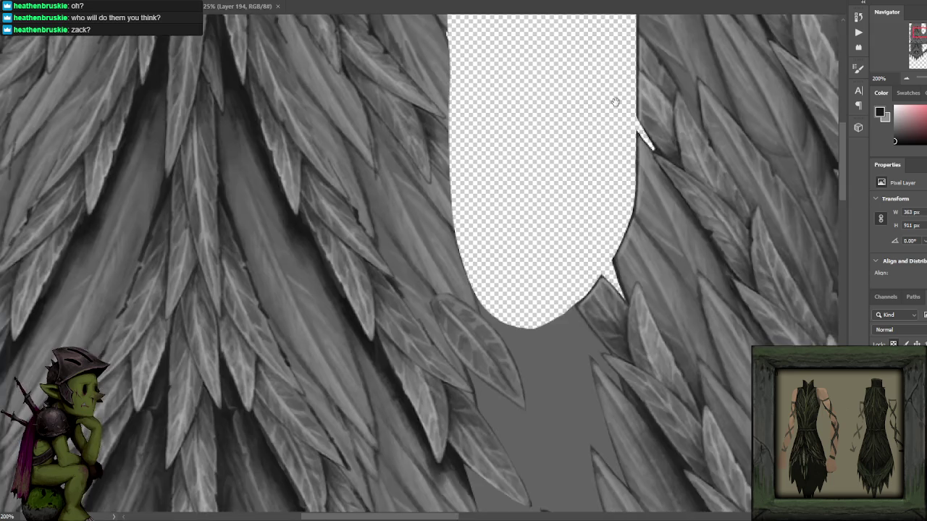
left_click_drag(467, 261, 585, 140)
scroll(587, 140, "down", 2)
scroll(586, 141, "down", 2)
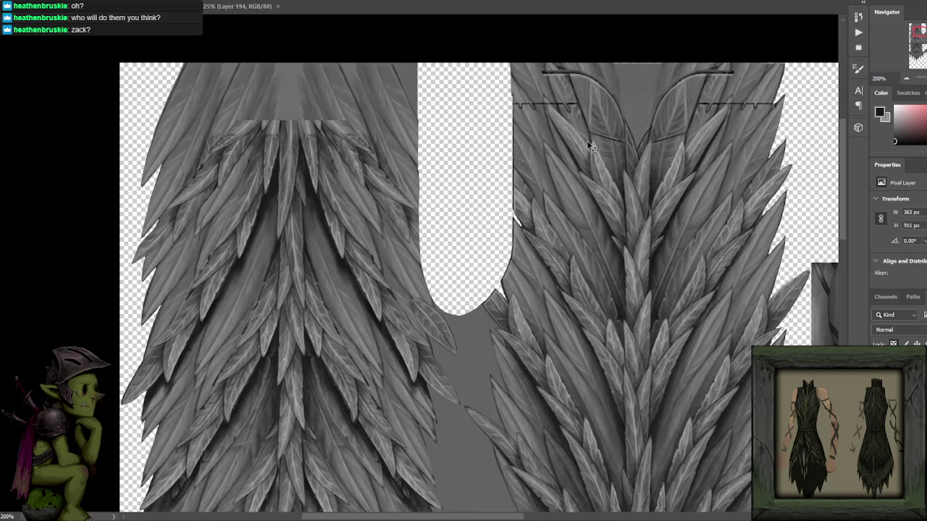